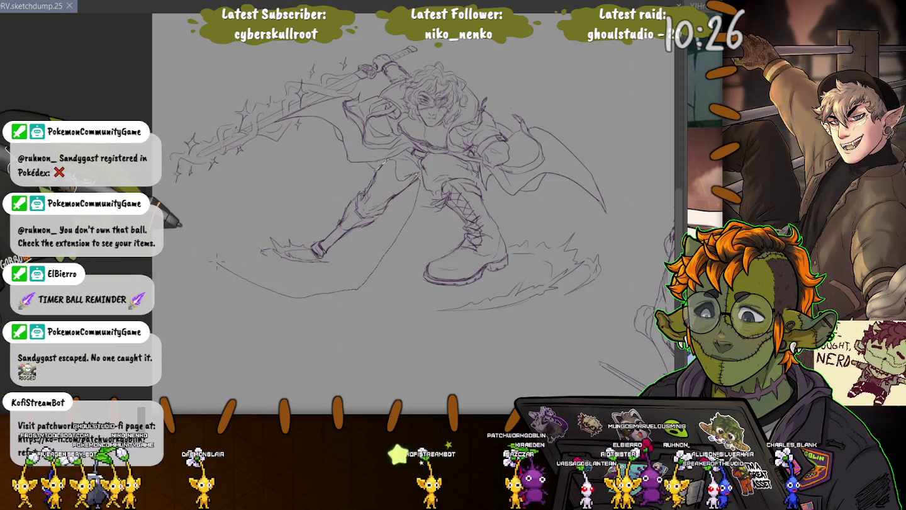
- Lasso the extended left leg, stretch it toward the lower left, rotate it slightly, and apply
{"action": "left_click_drag", "start_coordinate": [394, 162], "coordinate": [416, 178]}
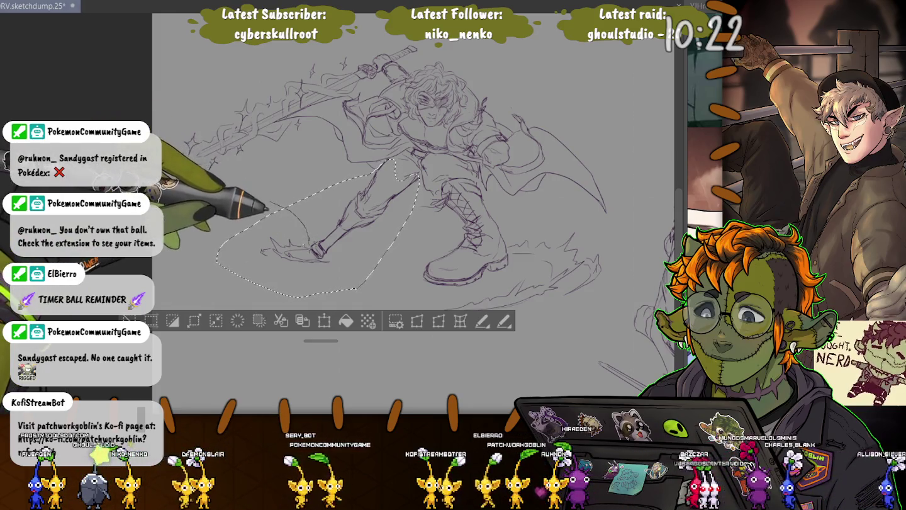
{"action": "left_click_drag", "start_coordinate": [296, 235], "coordinate": [286, 207]}
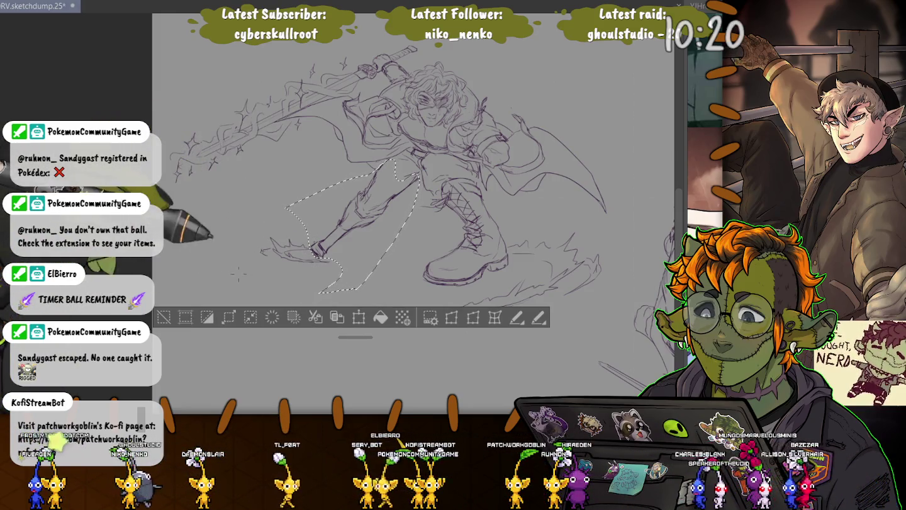
{"action": "left_click", "coordinate": [359, 318]}
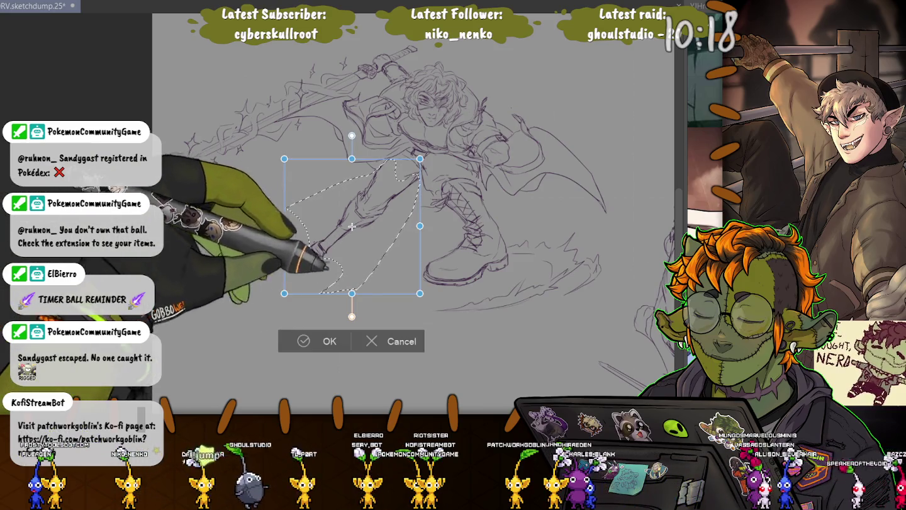
{"action": "left_click", "coordinate": [324, 341]}
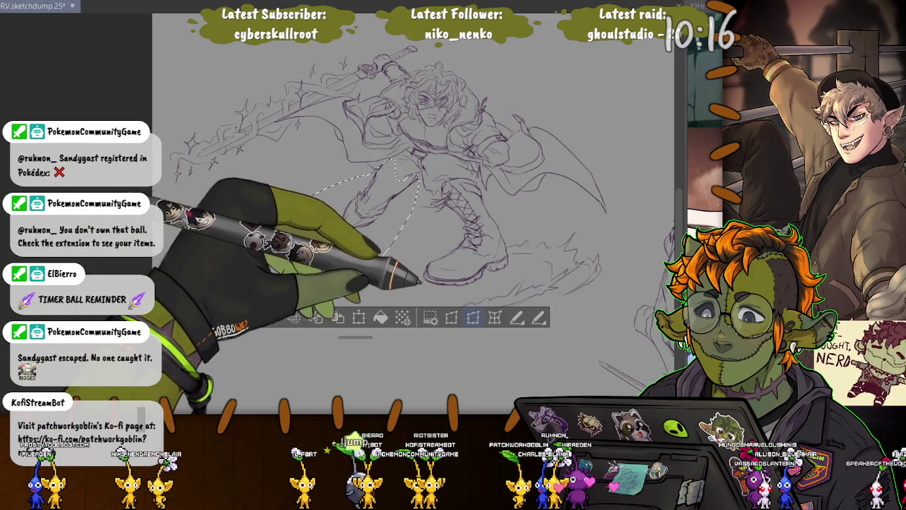
{"action": "left_click", "coordinate": [359, 318]}
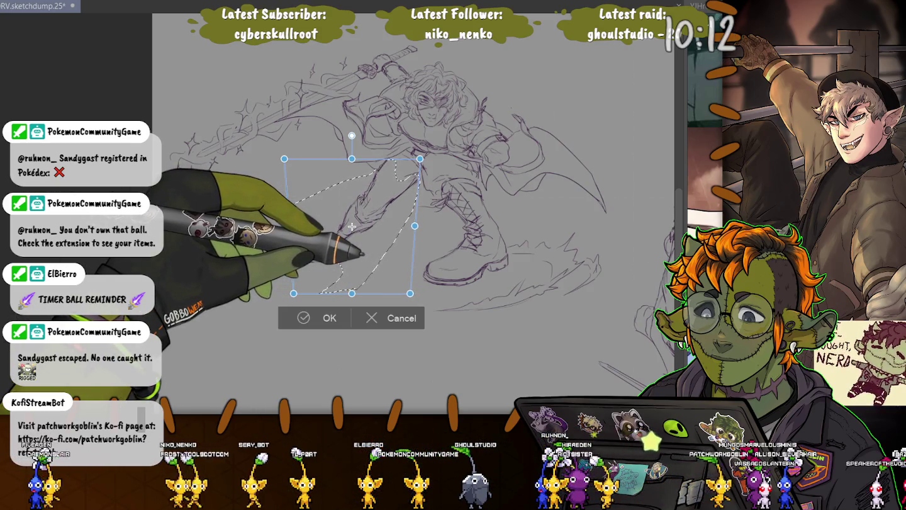
{"action": "left_click_drag", "start_coordinate": [294, 294], "coordinate": [273, 287]}
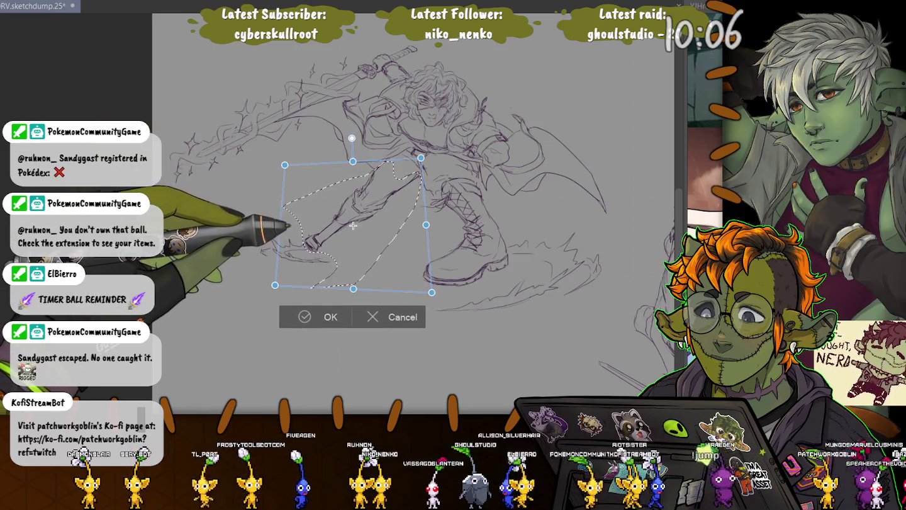
{"action": "left_click_drag", "start_coordinate": [351, 139], "coordinate": [341, 139]}
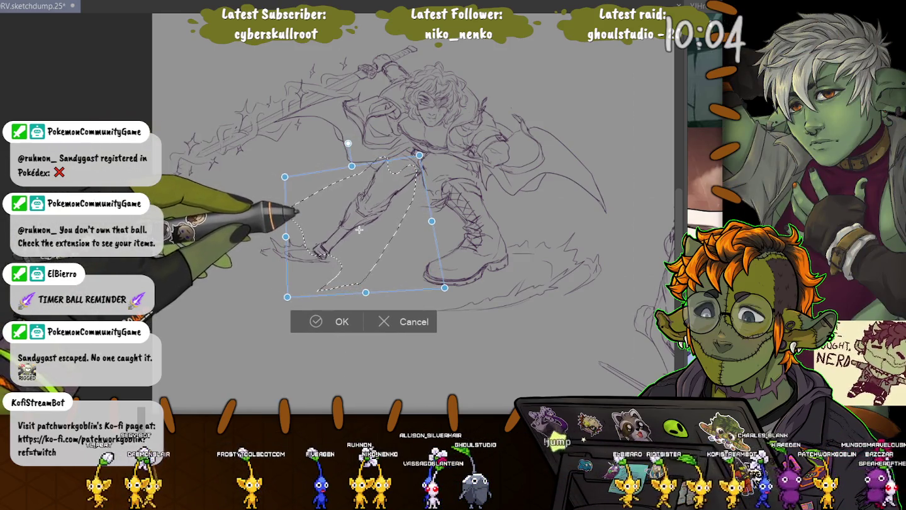
{"action": "left_click_drag", "start_coordinate": [353, 226], "coordinate": [360, 230]}
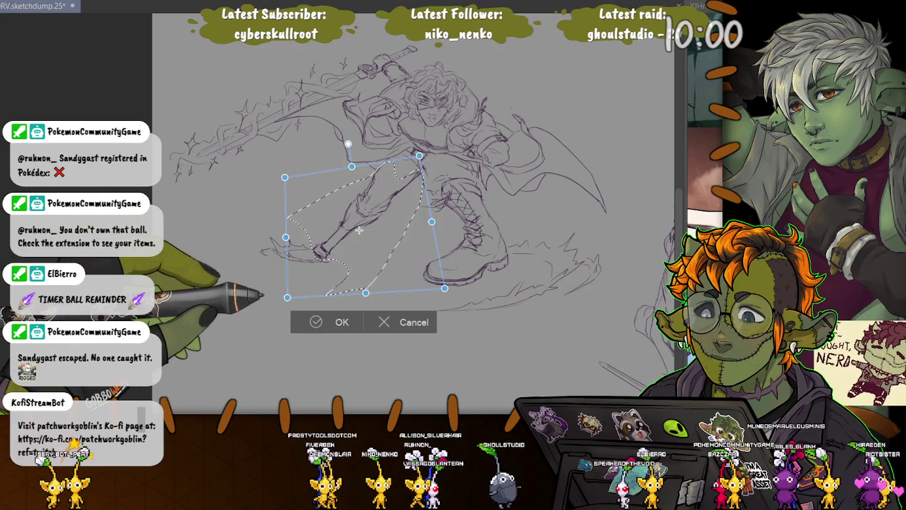
{"action": "key", "text": "Return"}
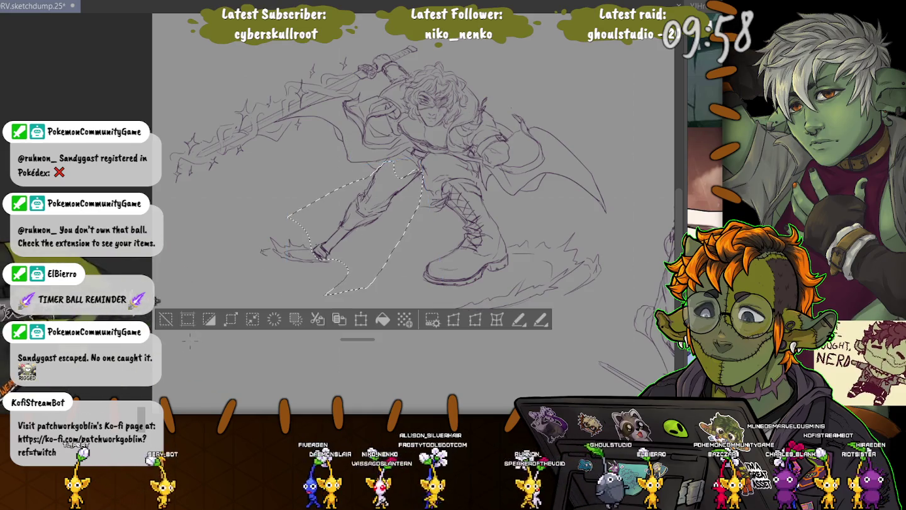
{"action": "key", "text": "ctrl+d"}
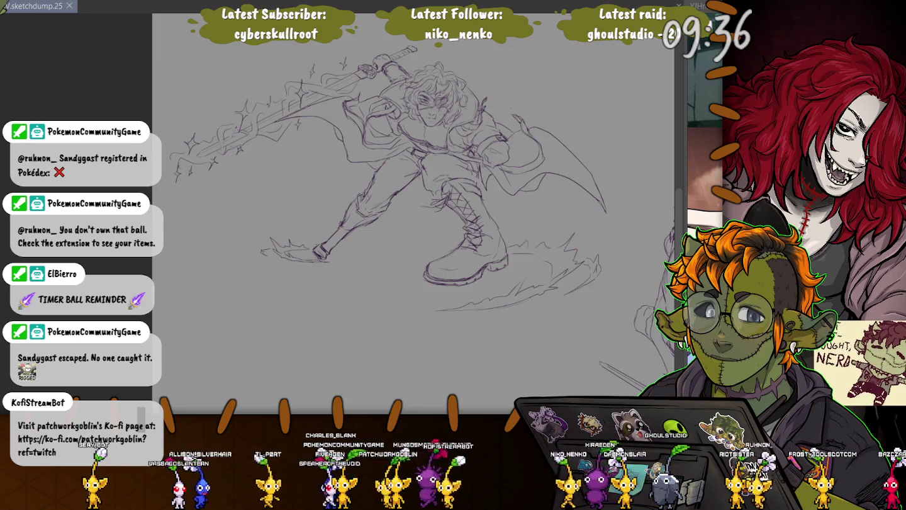
- Scroll down through the sketch-dump page
{"action": "scroll", "coordinate": [300, 254], "scroll_direction": "down", "scroll_amount": 3}
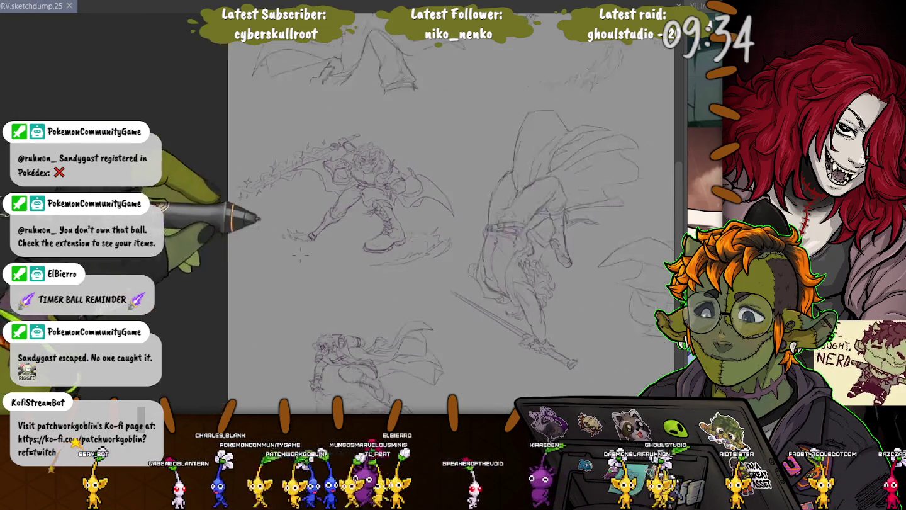
- Widen the canvas by dragging its left edge outward in Change Canvas Size
{"action": "scroll", "coordinate": [300, 254], "scroll_direction": "down", "scroll_amount": 2}
{"action": "scroll", "coordinate": [283, 235], "scroll_direction": "up", "scroll_amount": 1}
{"action": "scroll", "coordinate": [263, 216], "scroll_direction": "down", "scroll_amount": 2}
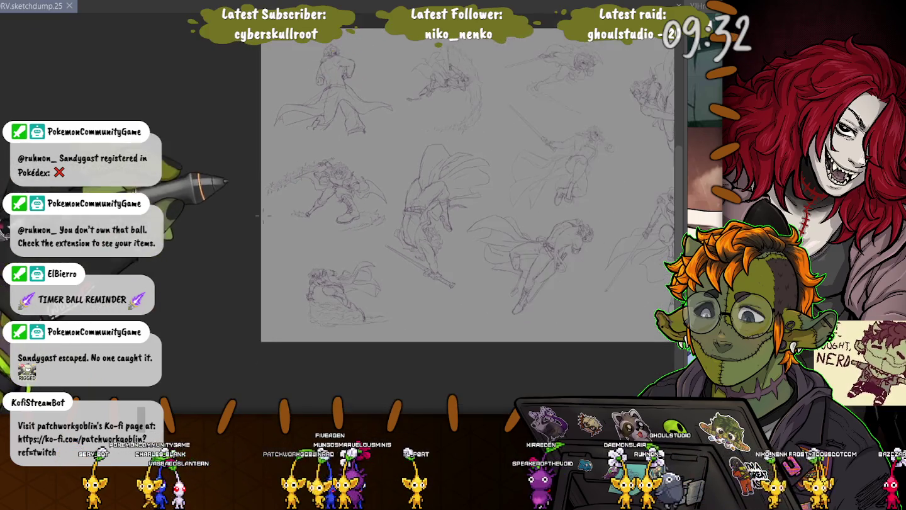
{"action": "scroll", "coordinate": [264, 216], "scroll_direction": "down", "scroll_amount": 1}
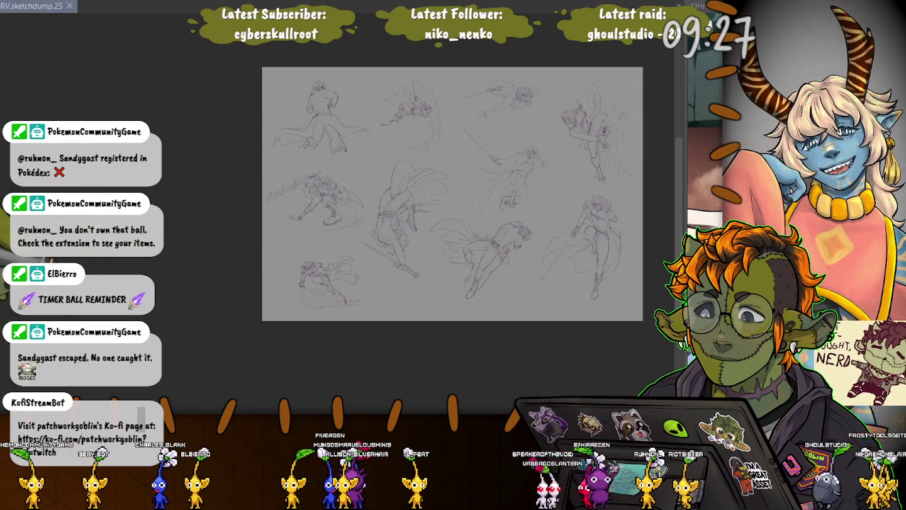
{"action": "key", "text": "ctrl+alt+c"}
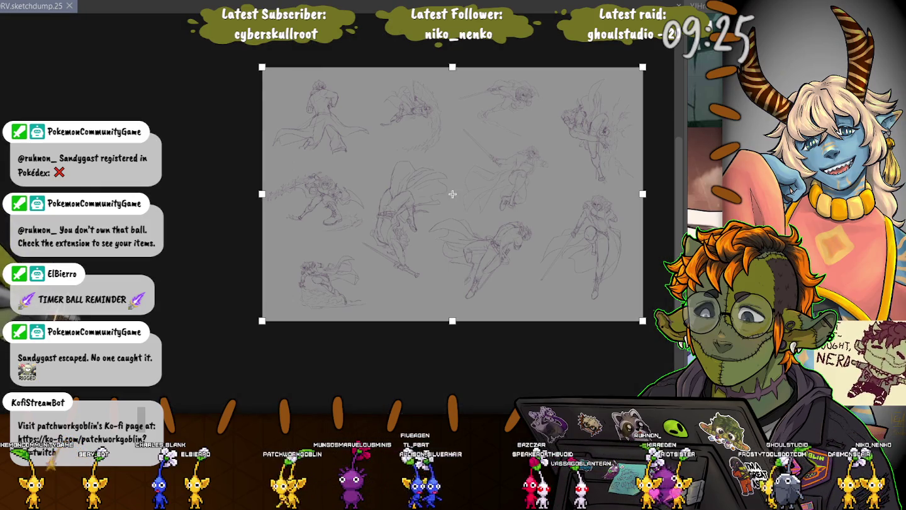
{"action": "left_click_drag", "start_coordinate": [262, 194], "coordinate": [159, 193]}
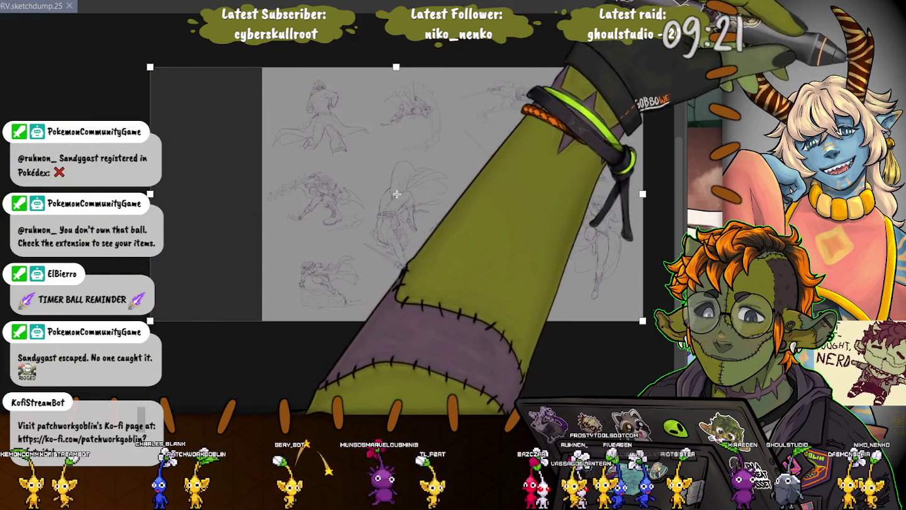
{"action": "key", "text": "Escape"}
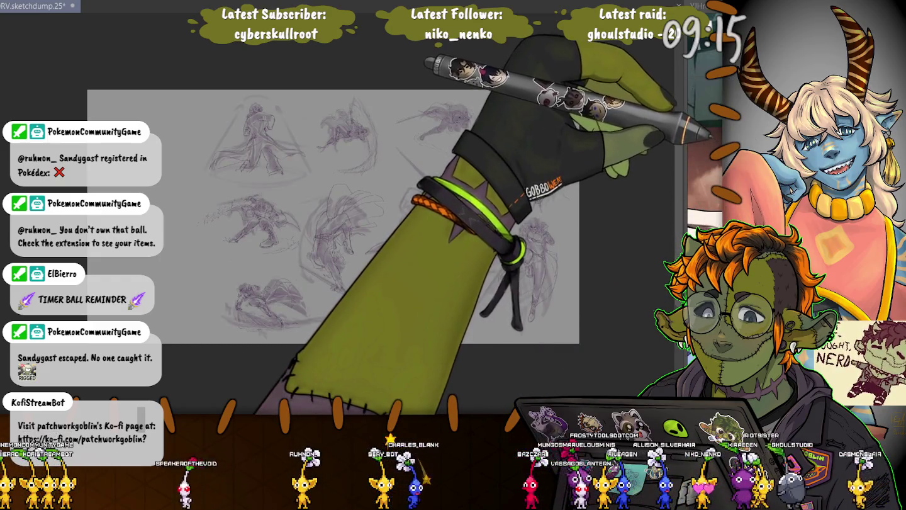
- Zoom into the new blank area and sketch a first faint stroke
{"action": "scroll", "coordinate": [308, 217], "scroll_direction": "up", "scroll_amount": 2}
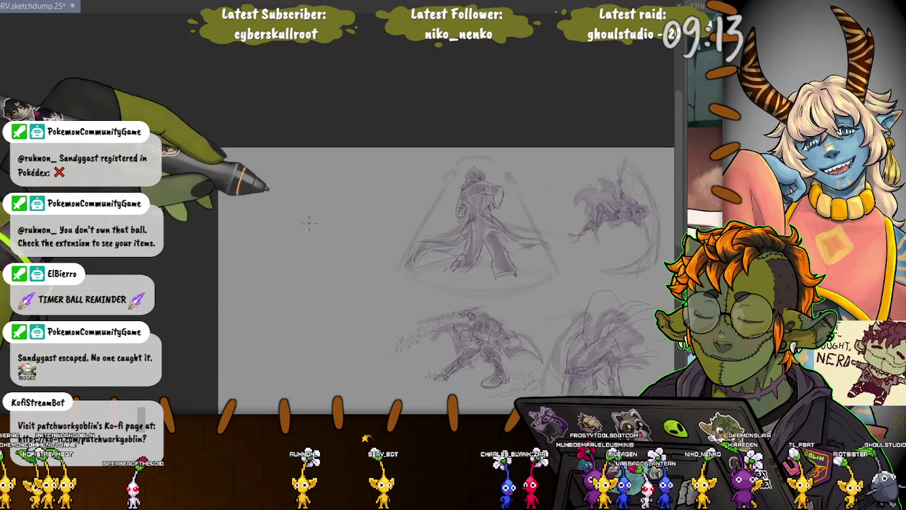
{"action": "scroll", "coordinate": [309, 216], "scroll_direction": "up", "scroll_amount": 2}
{"action": "scroll", "coordinate": [308, 216], "scroll_direction": "up", "scroll_amount": 2}
{"action": "scroll", "coordinate": [353, 233], "scroll_direction": "up", "scroll_amount": 1}
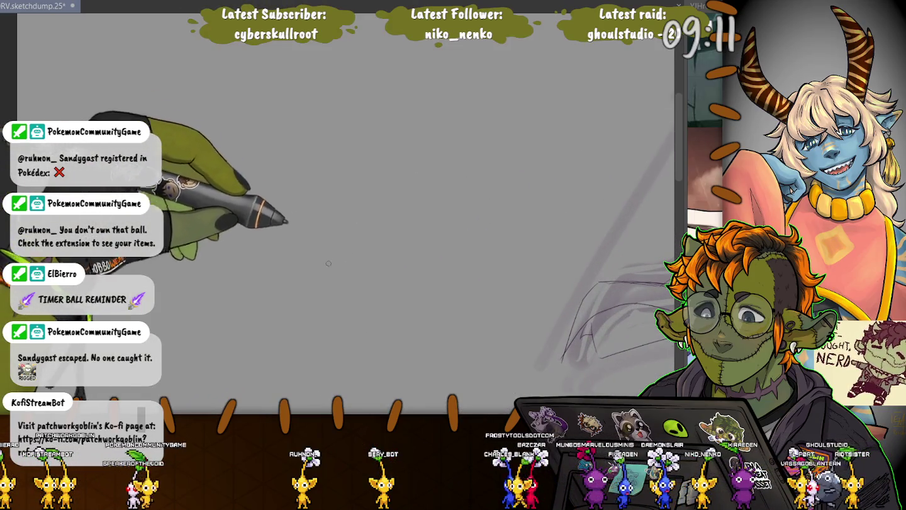
{"action": "left_click_drag", "start_coordinate": [377, 259], "coordinate": [343, 211]}
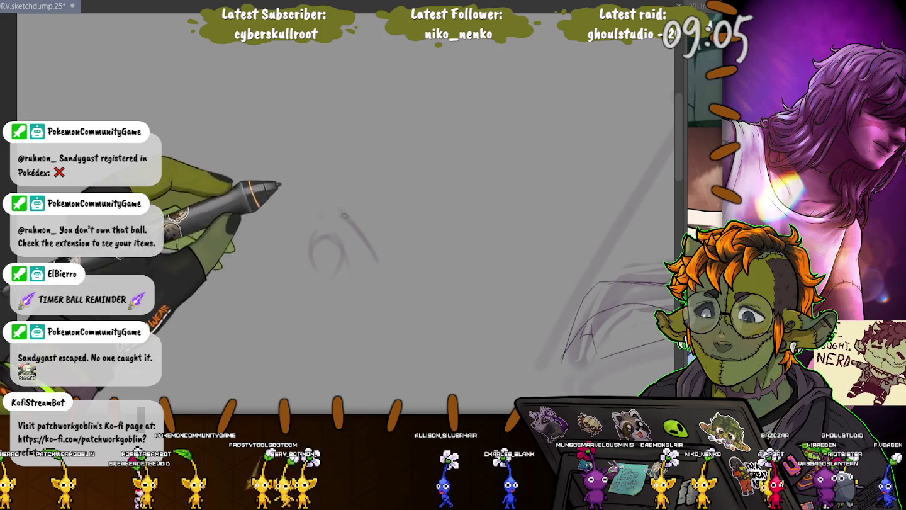
- Rough in the figure's loose purple gesture with shading, loops and a tail
{"action": "left_click_drag", "start_coordinate": [343, 216], "coordinate": [367, 258]}
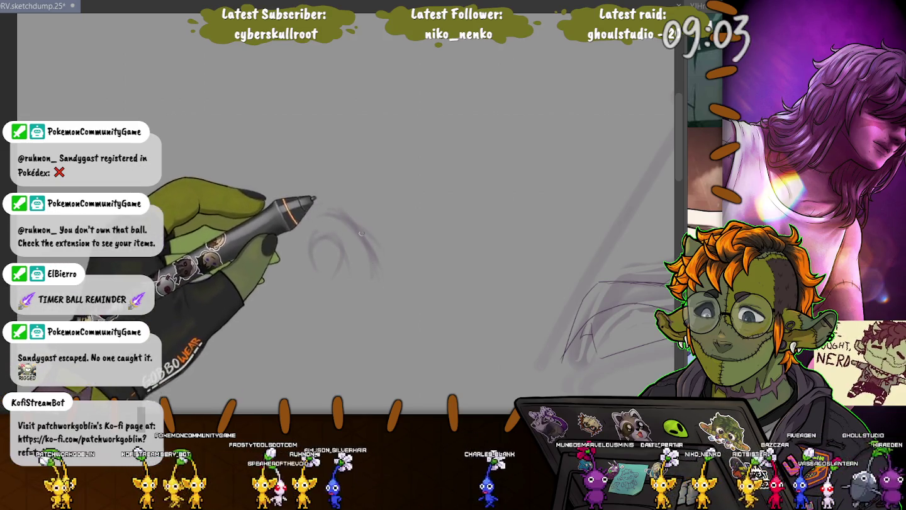
{"action": "mouse_move", "coordinate": [355, 217]}
{"action": "left_mouse_down"}
{"action": "mouse_move", "coordinate": [394, 276]}
{"action": "mouse_move", "coordinate": [325, 246]}
{"action": "left_mouse_up"}
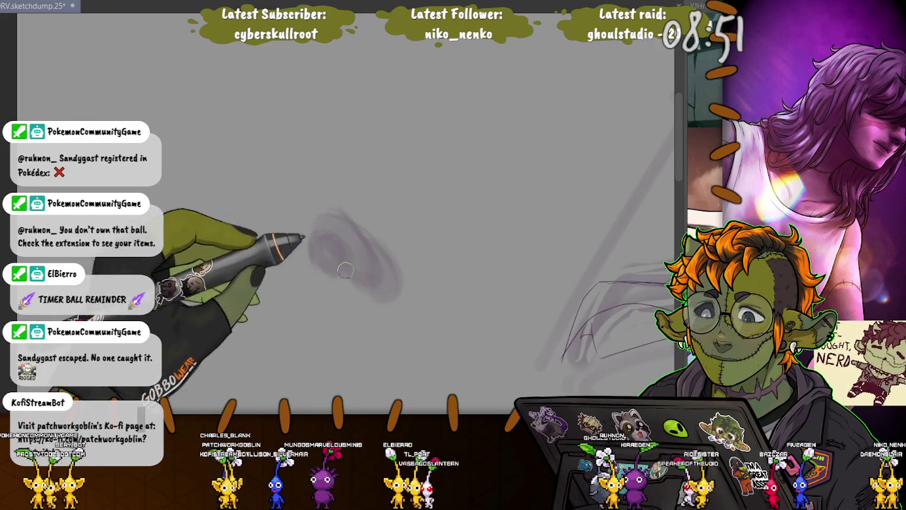
{"action": "left_click_drag", "start_coordinate": [343, 218], "coordinate": [388, 262]}
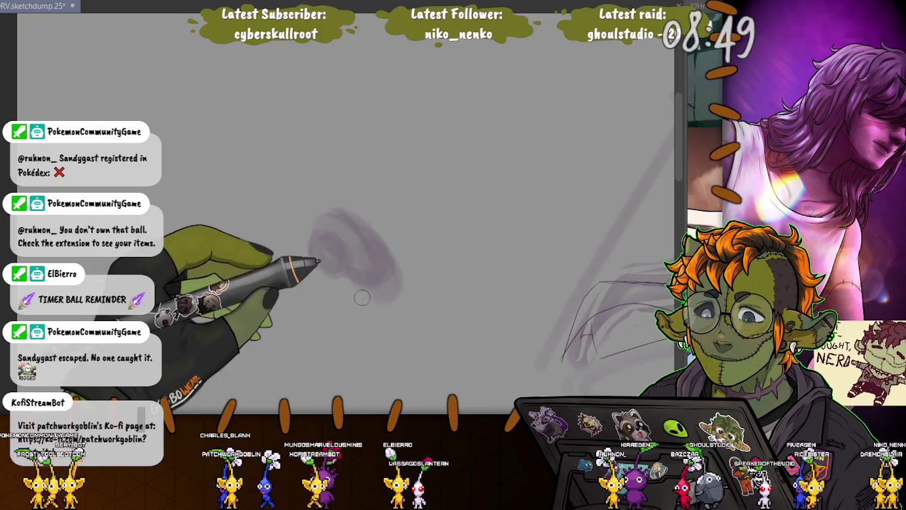
{"action": "left_click_drag", "start_coordinate": [363, 292], "coordinate": [337, 307]}
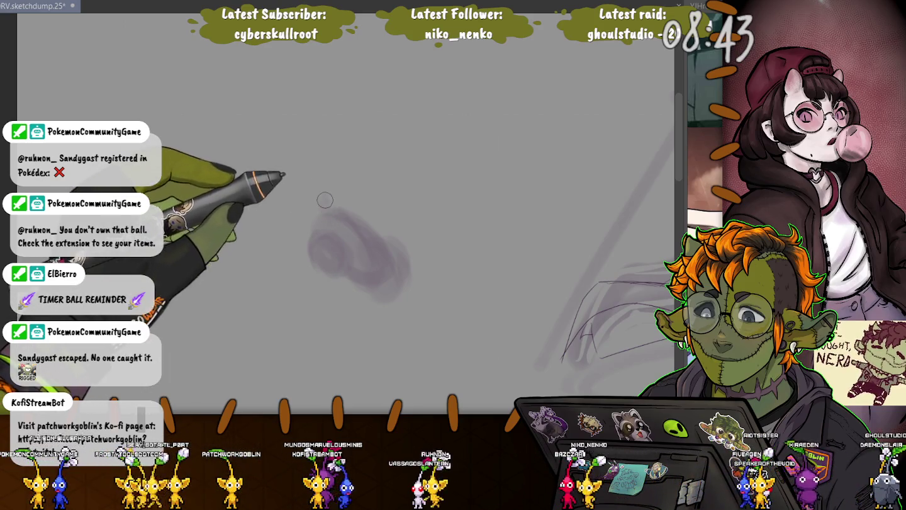
{"action": "mouse_move", "coordinate": [320, 173]}
{"action": "left_mouse_down"}
{"action": "mouse_move", "coordinate": [332, 204]}
{"action": "mouse_move", "coordinate": [317, 137]}
{"action": "left_mouse_up"}
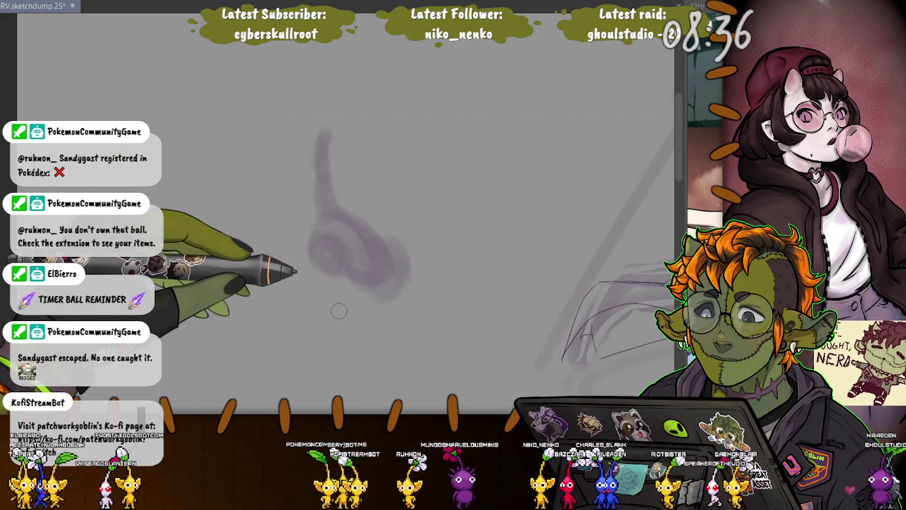
{"action": "left_click_drag", "start_coordinate": [386, 266], "coordinate": [368, 226]}
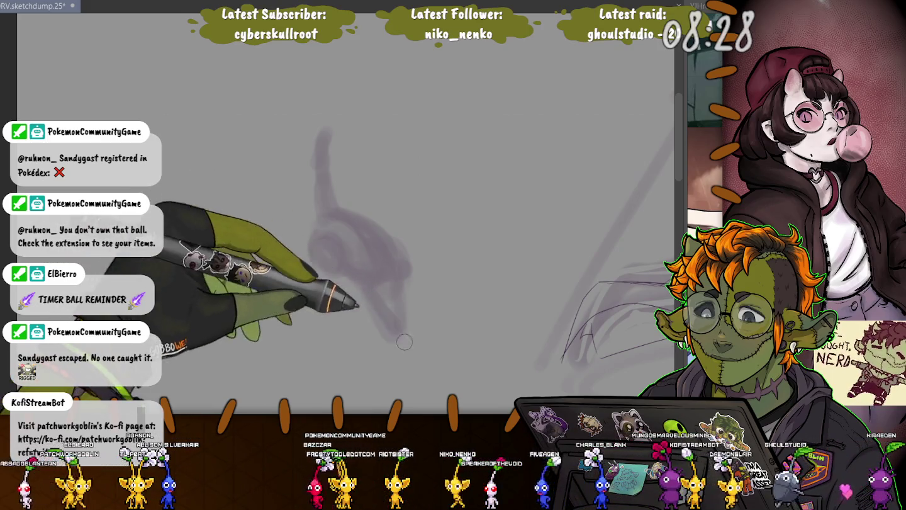
{"action": "left_click_drag", "start_coordinate": [378, 270], "coordinate": [440, 375]}
{"action": "left_click_drag", "start_coordinate": [327, 240], "coordinate": [323, 298]}
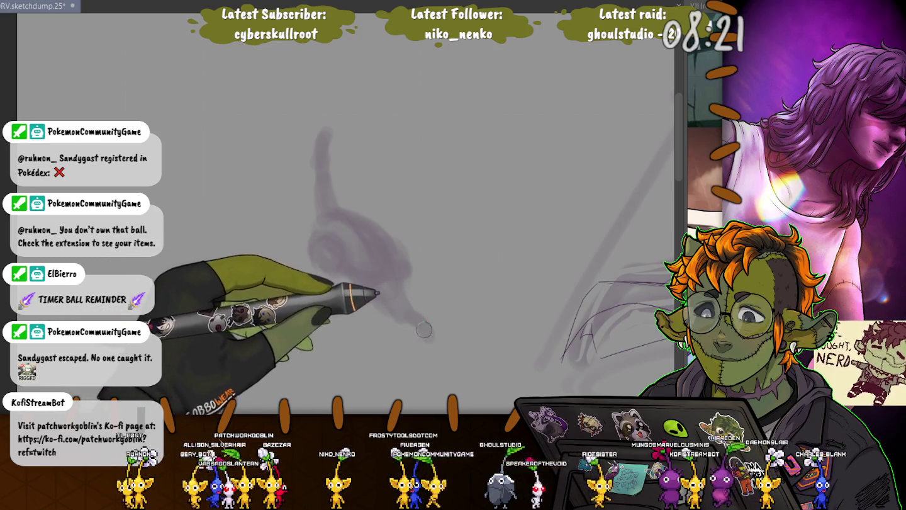
{"action": "left_click_drag", "start_coordinate": [419, 327], "coordinate": [435, 356]}
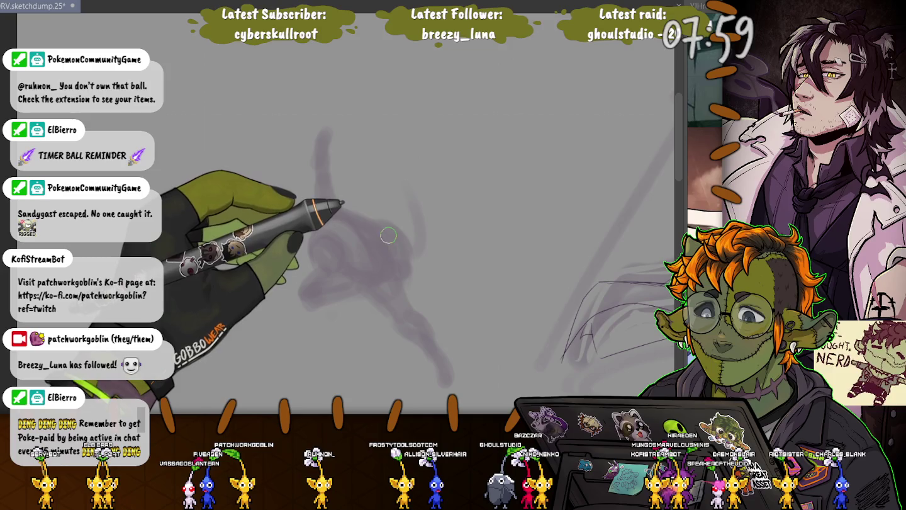
{"action": "left_click_drag", "start_coordinate": [405, 243], "coordinate": [353, 156]}
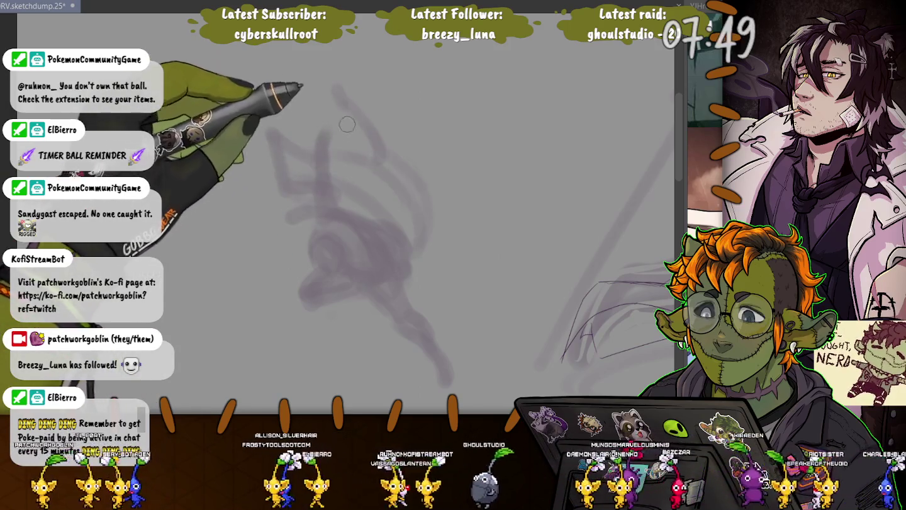
{"action": "left_click_drag", "start_coordinate": [340, 88], "coordinate": [383, 145]}
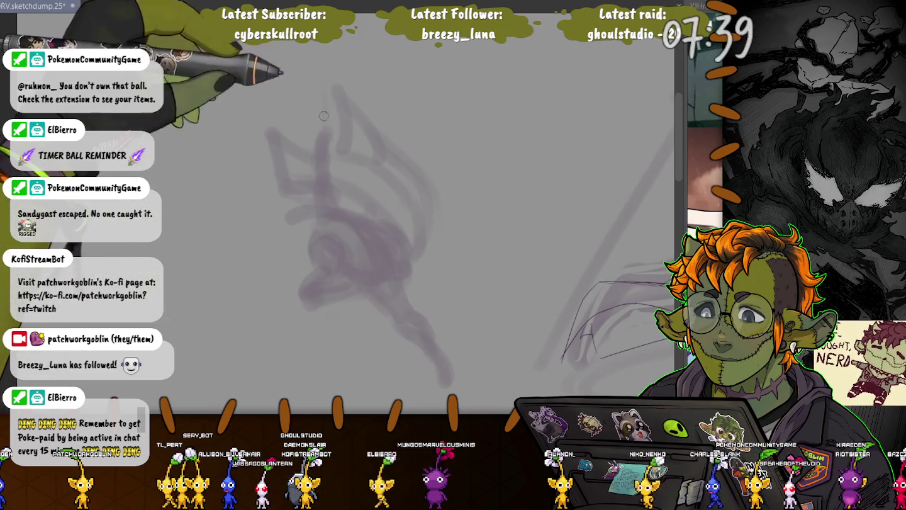
{"action": "left_click_drag", "start_coordinate": [323, 117], "coordinate": [324, 48]}
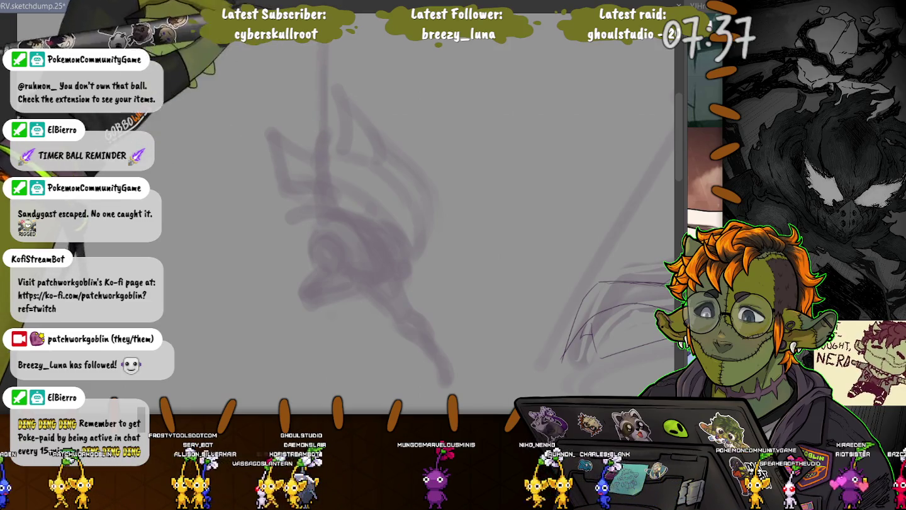
- Draw the long diagonal blade line sweeping down-left, then zoom in on the rough
{"action": "left_click_drag", "start_coordinate": [259, 118], "coordinate": [313, 45]}
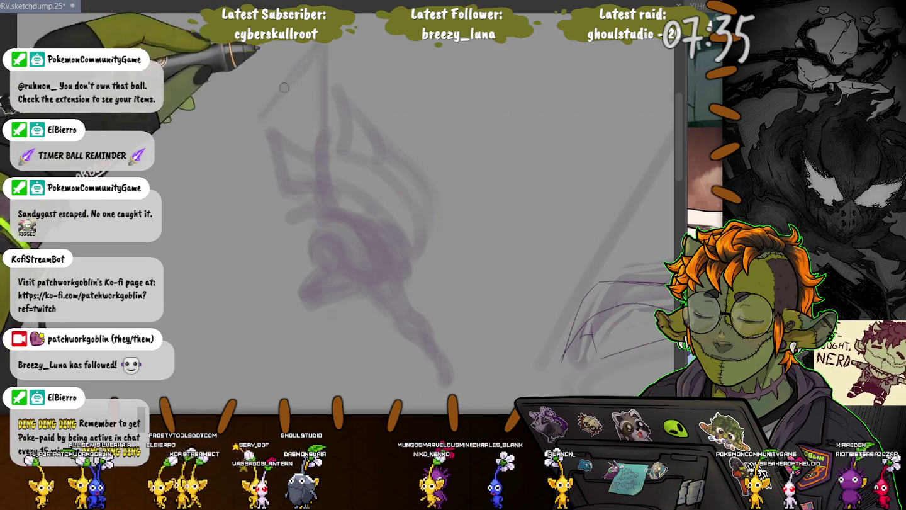
{"action": "left_click_drag", "start_coordinate": [277, 96], "coordinate": [229, 157]}
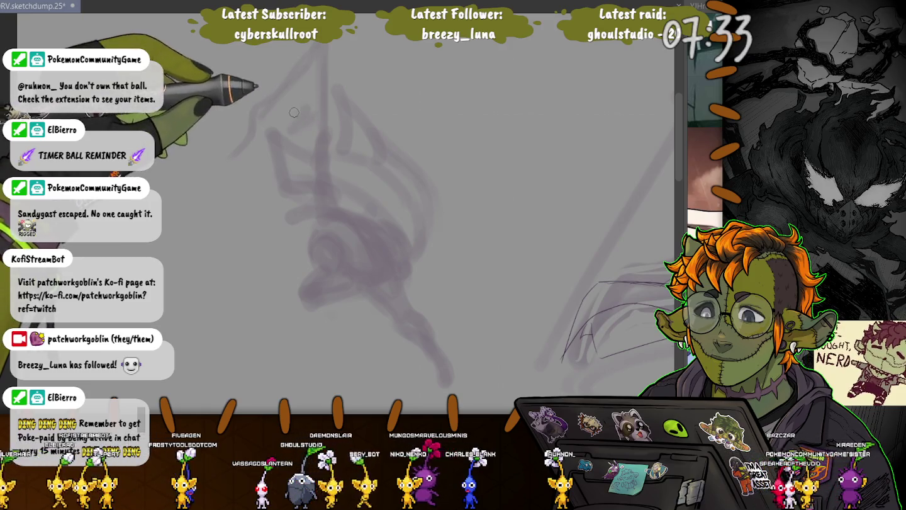
{"action": "left_click_drag", "start_coordinate": [294, 112], "coordinate": [230, 156]}
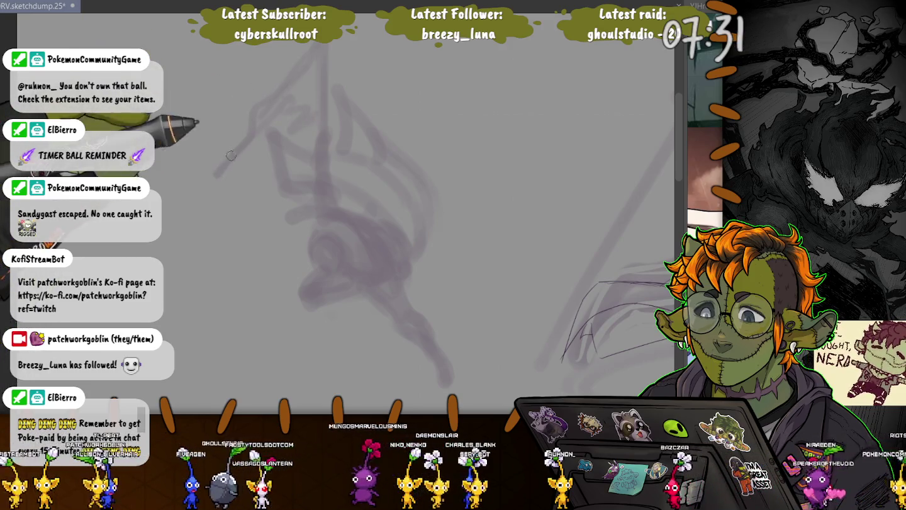
{"action": "left_click_drag", "start_coordinate": [254, 127], "coordinate": [196, 211]}
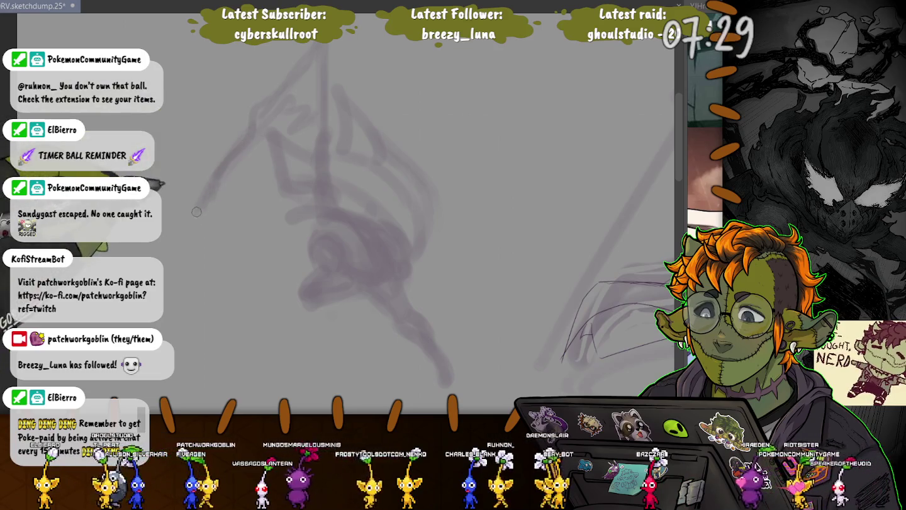
{"action": "left_click_drag", "start_coordinate": [248, 122], "coordinate": [185, 258]}
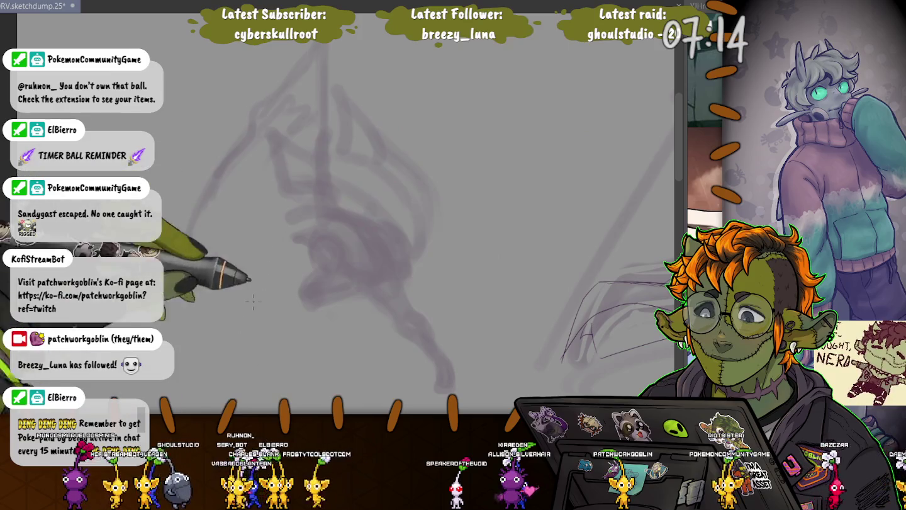
{"action": "left_click_drag", "start_coordinate": [378, 76], "coordinate": [497, 377]}
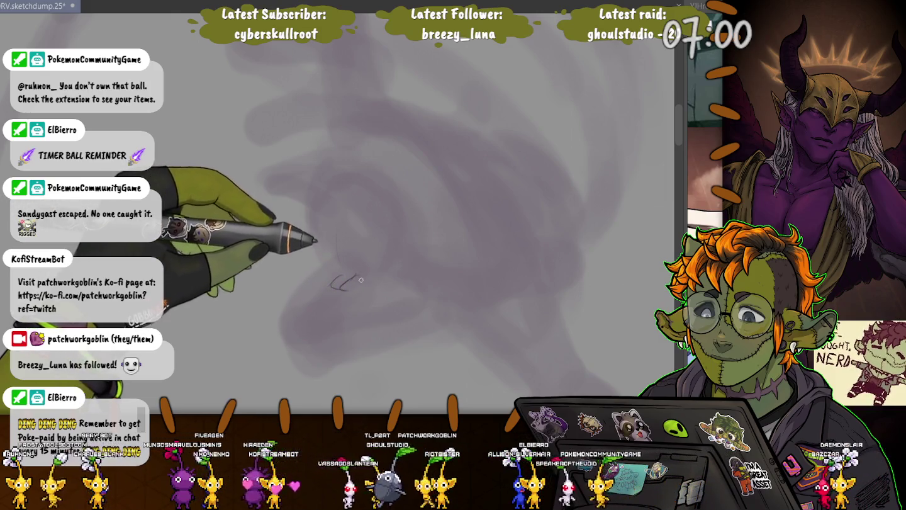
- Draw thin first lines for the head and upper-left hair strands over the purple rough
{"action": "mouse_move", "coordinate": [358, 279]}
{"action": "left_mouse_down"}
{"action": "mouse_move", "coordinate": [395, 283]}
{"action": "mouse_move", "coordinate": [385, 290]}
{"action": "left_mouse_up"}
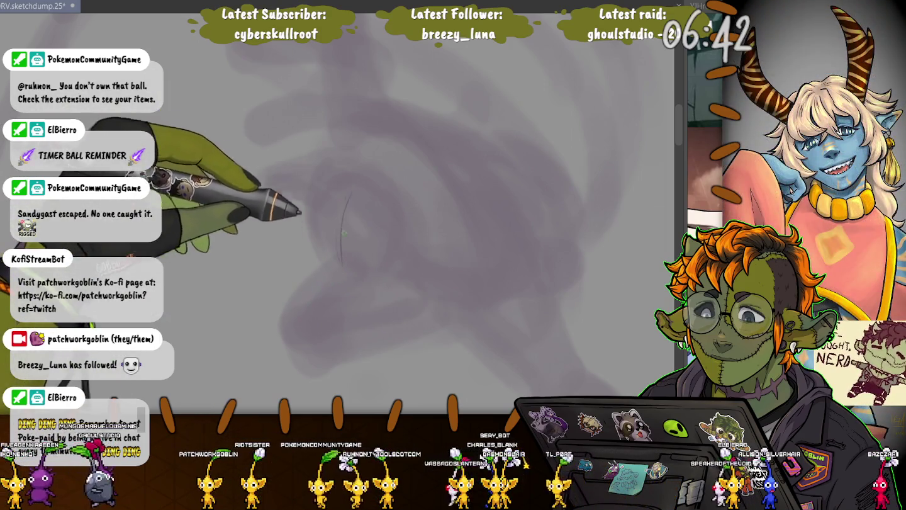
{"action": "mouse_move", "coordinate": [350, 192]}
{"action": "left_mouse_down"}
{"action": "mouse_move", "coordinate": [343, 260]}
{"action": "mouse_move", "coordinate": [347, 214]}
{"action": "left_mouse_up"}
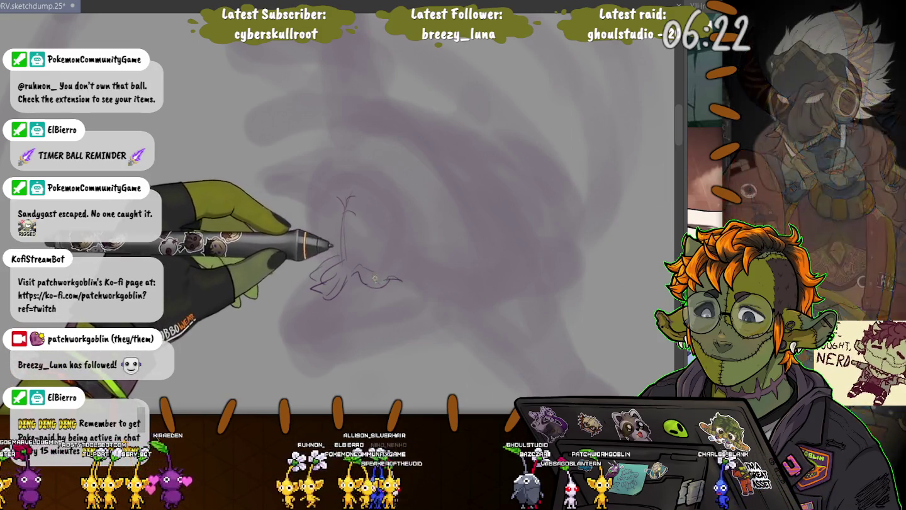
{"action": "left_click_drag", "start_coordinate": [385, 285], "coordinate": [401, 281]}
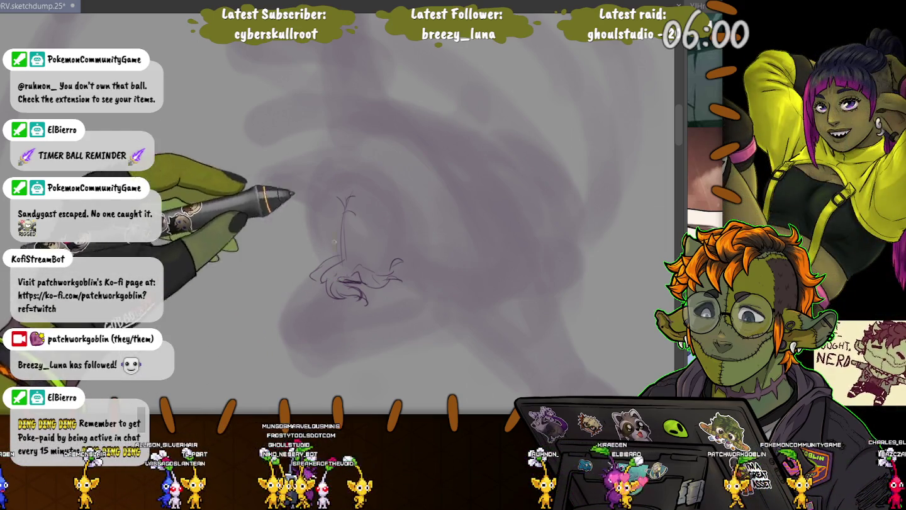
{"action": "mouse_move", "coordinate": [337, 239]}
{"action": "left_mouse_down"}
{"action": "mouse_move", "coordinate": [301, 257]}
{"action": "mouse_move", "coordinate": [304, 285]}
{"action": "left_mouse_up"}
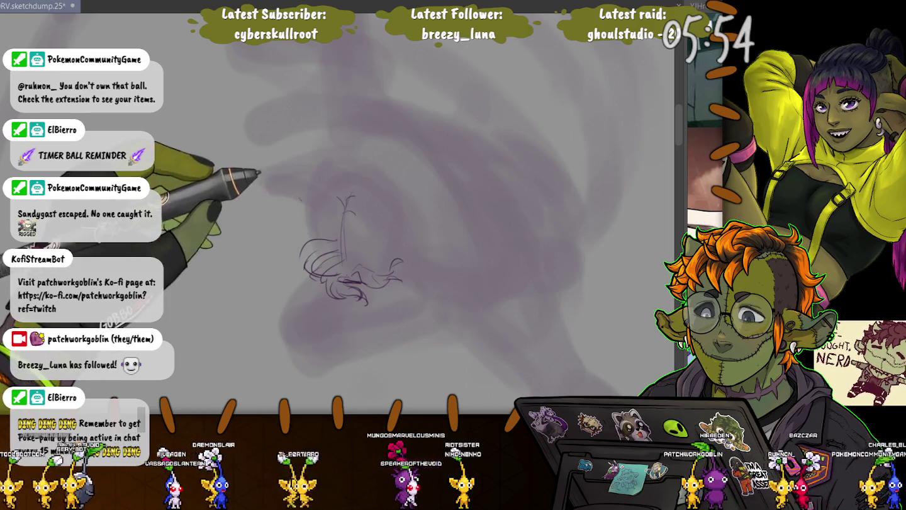
{"action": "left_click_drag", "start_coordinate": [305, 217], "coordinate": [343, 210]}
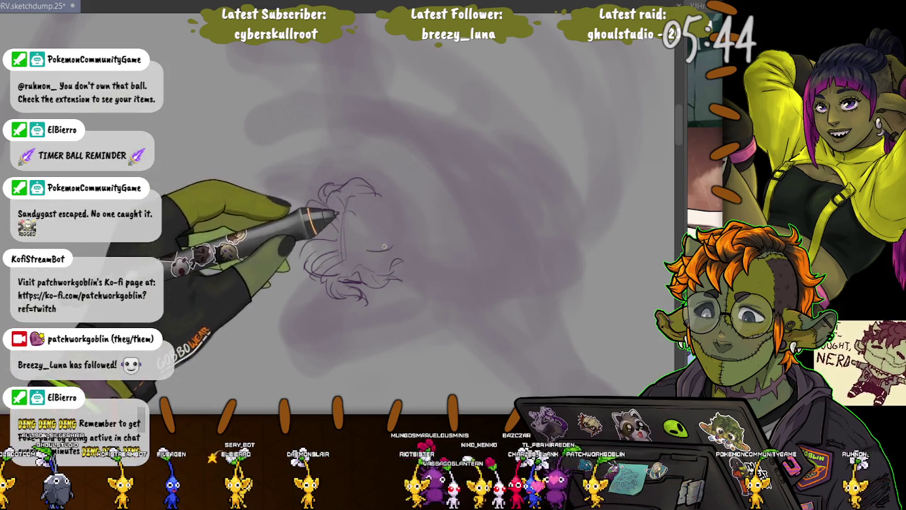
- Add curly hair on the head's right side, shrink the brush, and save the file
{"action": "left_click_drag", "start_coordinate": [395, 209], "coordinate": [371, 250]}
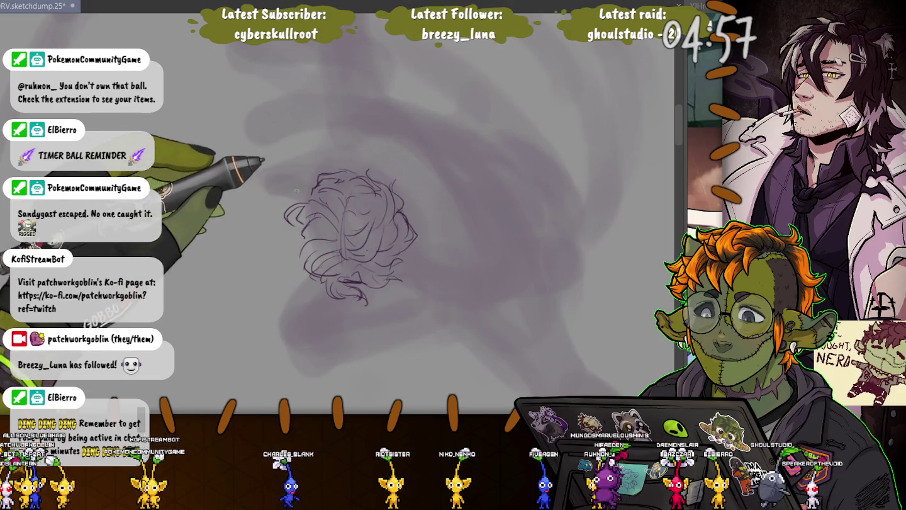
{"action": "key", "text": "e"}
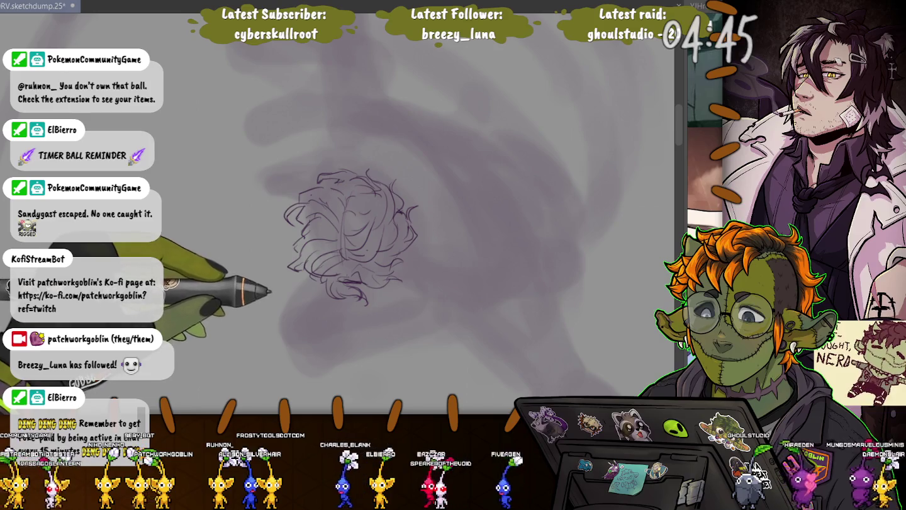
{"action": "key", "text": "ctrl+s"}
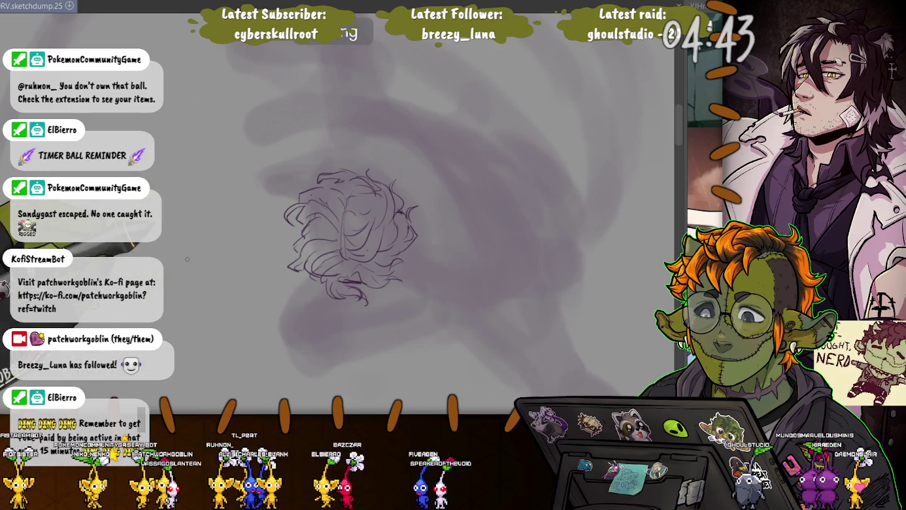
{"action": "mouse_move", "coordinate": [351, 237]}
{"action": "left_mouse_down"}
{"action": "mouse_move", "coordinate": [369, 268]}
{"action": "mouse_move", "coordinate": [428, 268]}
{"action": "mouse_move", "coordinate": [449, 325]}
{"action": "left_mouse_up"}
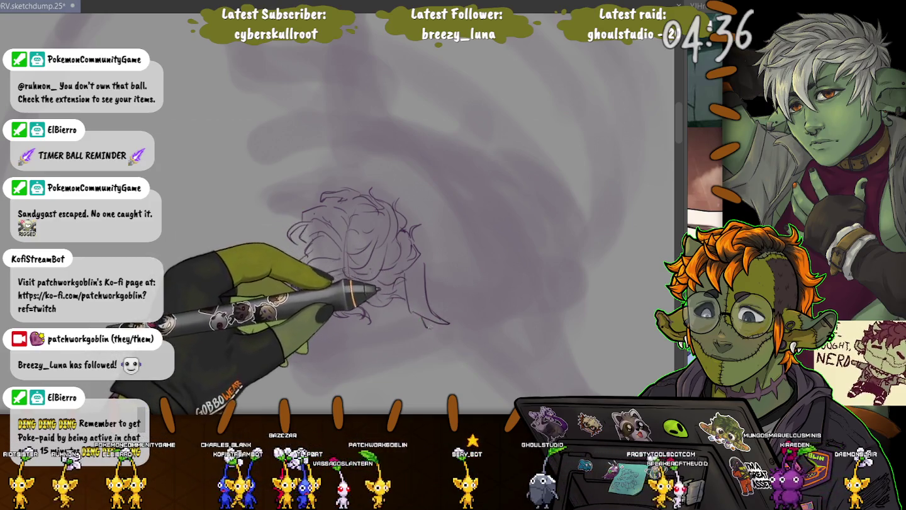
- Add curly hair on the head's left side and erase the pointed-ear strokes
{"action": "mouse_move", "coordinate": [376, 289]}
{"action": "left_mouse_down"}
{"action": "mouse_move", "coordinate": [373, 214]}
{"action": "mouse_move", "coordinate": [295, 296]}
{"action": "left_mouse_up"}
{"action": "left_click_drag", "start_coordinate": [302, 211], "coordinate": [250, 234]}
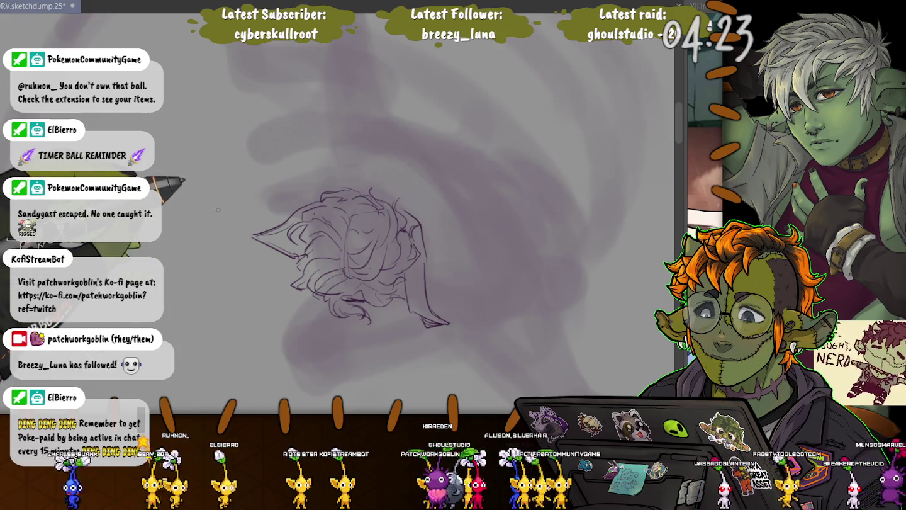
{"action": "left_click_drag", "start_coordinate": [255, 238], "coordinate": [280, 249]}
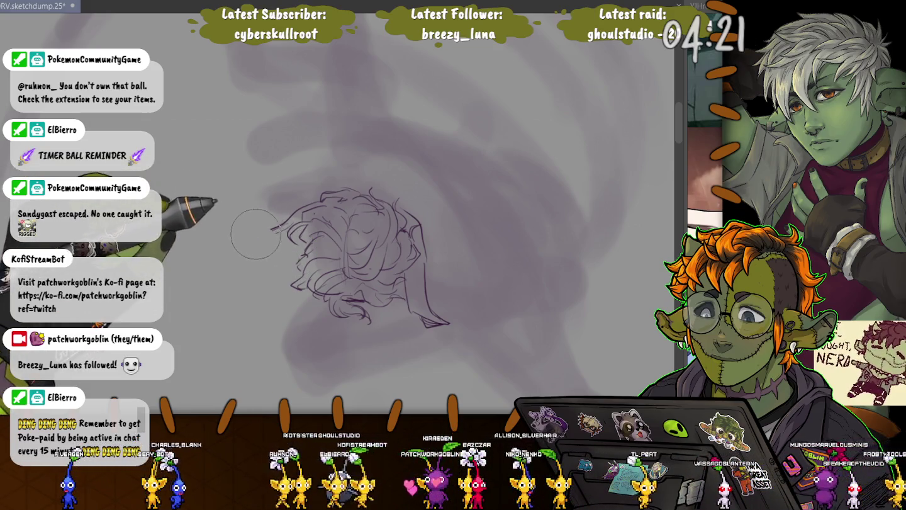
{"action": "key", "text": "e"}
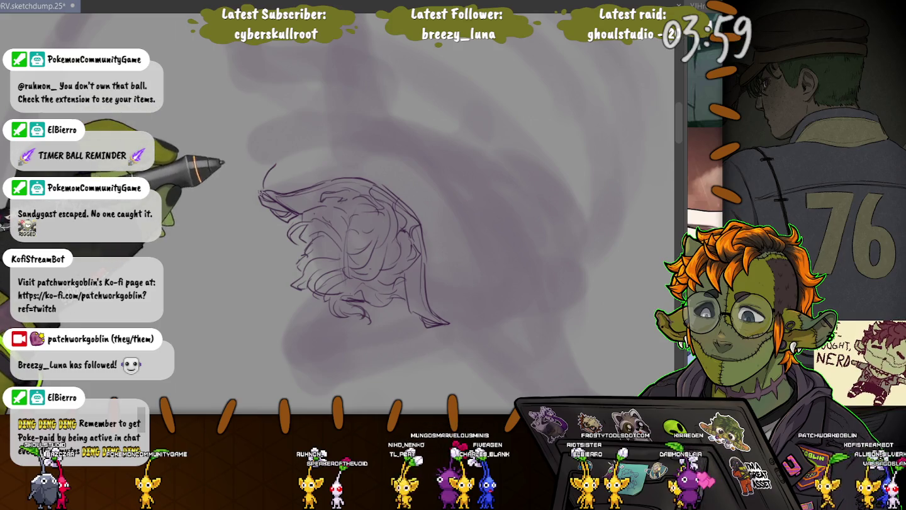
- Extend the hair at the top-left and draw a line rising above the head for the arm
{"action": "left_click_drag", "start_coordinate": [272, 166], "coordinate": [262, 186]}
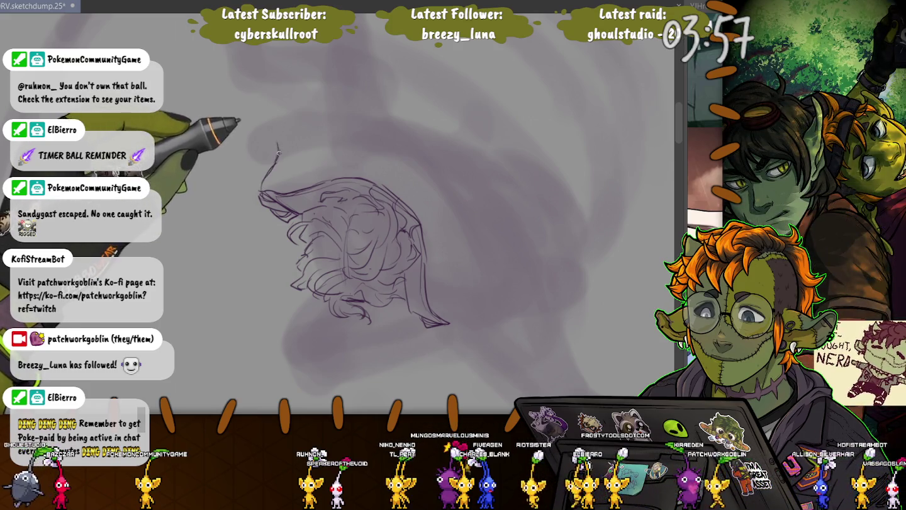
{"action": "left_click_drag", "start_coordinate": [278, 144], "coordinate": [269, 186]}
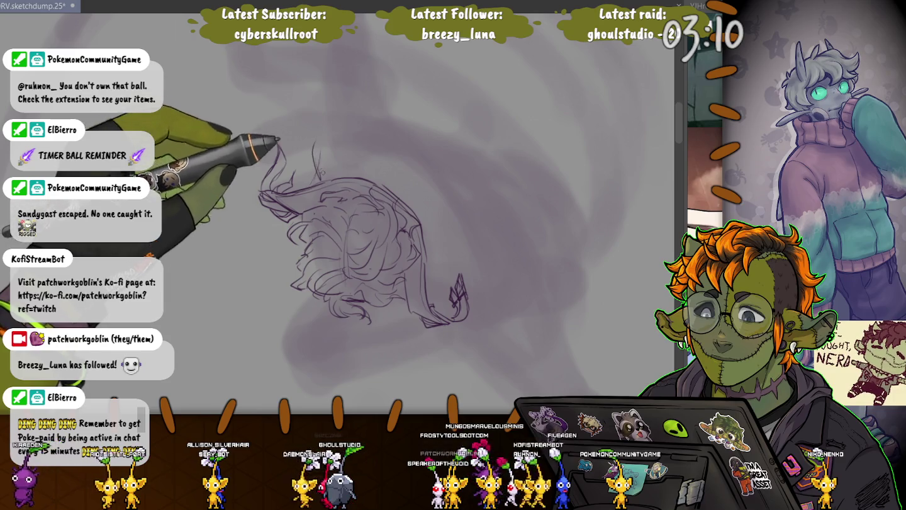
{"action": "left_click_drag", "start_coordinate": [325, 151], "coordinate": [289, 195]}
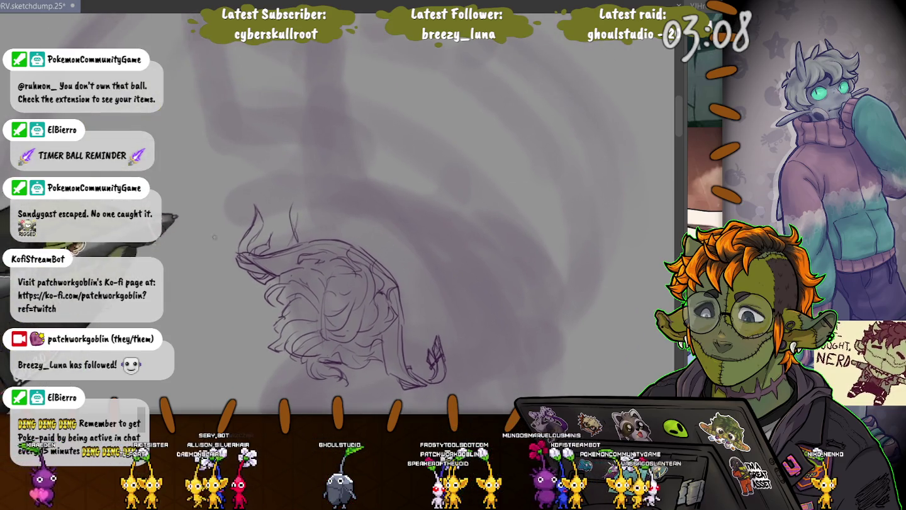
{"action": "mouse_move", "coordinate": [295, 243]}
{"action": "left_mouse_down"}
{"action": "mouse_move", "coordinate": [300, 175]}
{"action": "mouse_move", "coordinate": [332, 149]}
{"action": "left_mouse_up"}
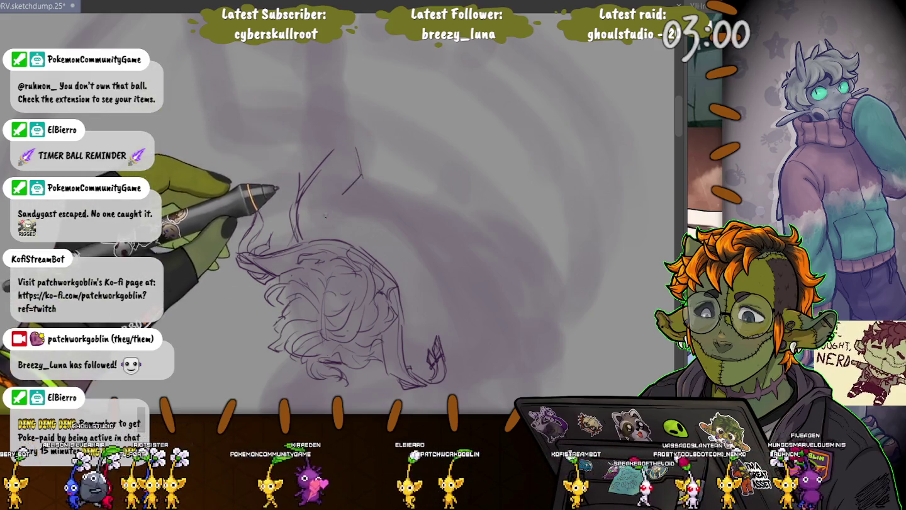
{"action": "mouse_move", "coordinate": [366, 178]}
{"action": "left_mouse_down"}
{"action": "mouse_move", "coordinate": [354, 116]}
{"action": "mouse_move", "coordinate": [358, 135]}
{"action": "left_mouse_up"}
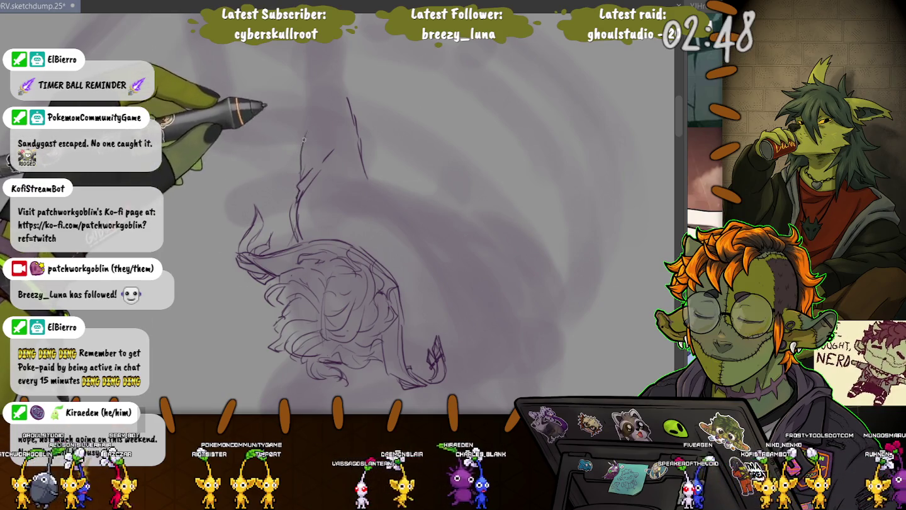
- Extend the raised arm upward and cap it with a clenched fist, redoing one stray stroke
{"action": "left_click_drag", "start_coordinate": [305, 98], "coordinate": [308, 126]}
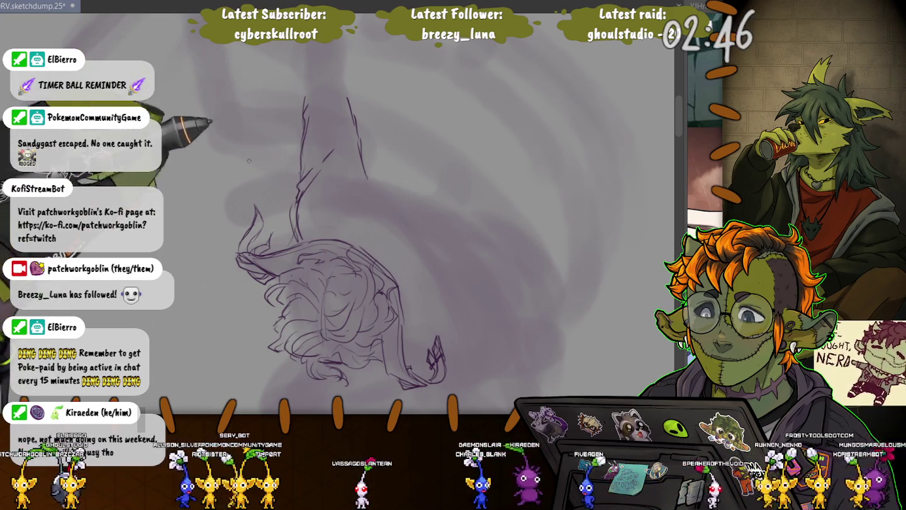
{"action": "mouse_move", "coordinate": [353, 95]}
{"action": "left_mouse_down"}
{"action": "mouse_move", "coordinate": [355, 181]}
{"action": "mouse_move", "coordinate": [345, 123]}
{"action": "left_mouse_up"}
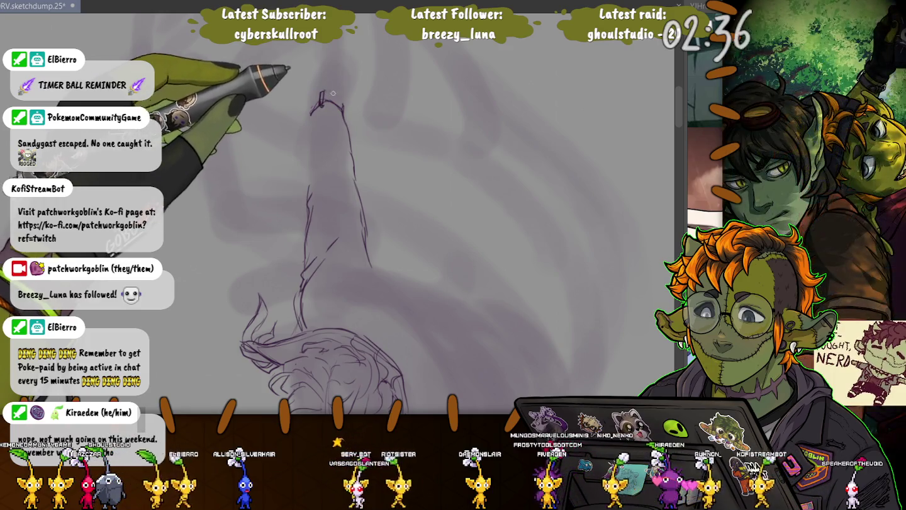
{"action": "mouse_move", "coordinate": [320, 95]}
{"action": "left_mouse_down"}
{"action": "mouse_move", "coordinate": [307, 116]}
{"action": "mouse_move", "coordinate": [314, 201]}
{"action": "left_mouse_up"}
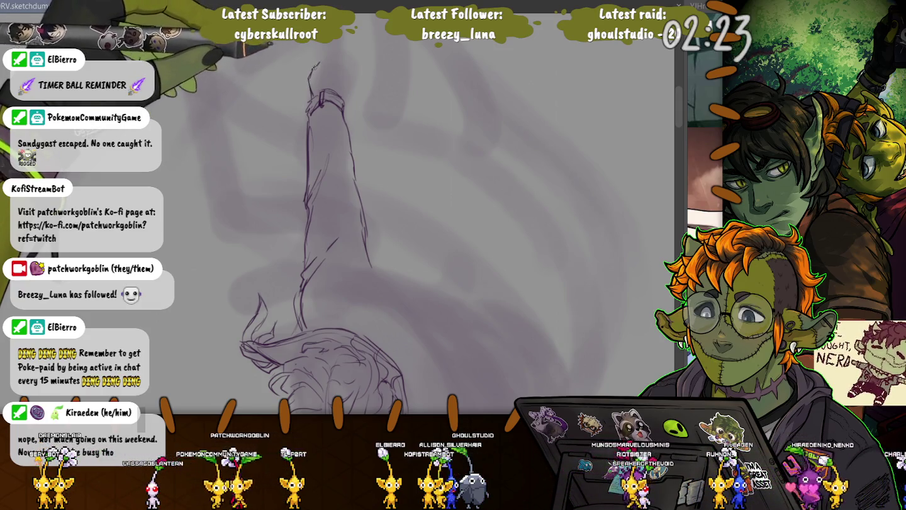
{"action": "left_click_drag", "start_coordinate": [318, 82], "coordinate": [324, 65]}
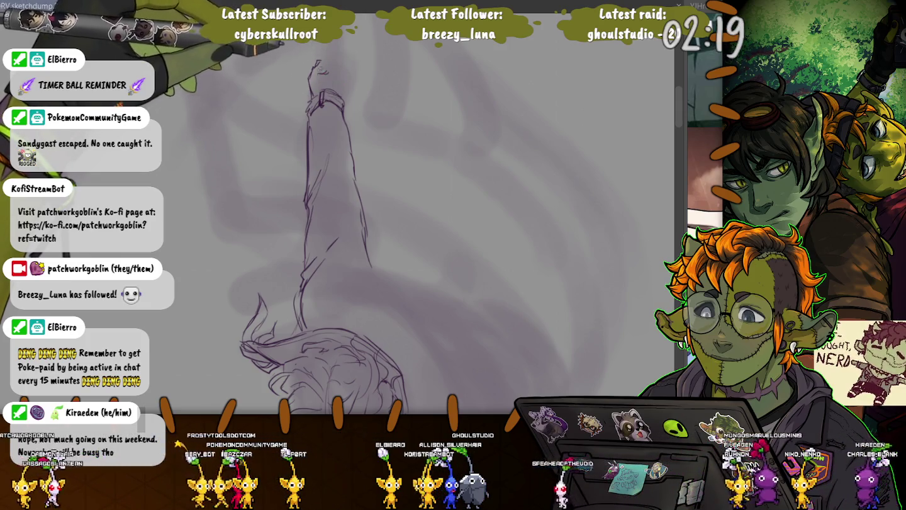
{"action": "left_click_drag", "start_coordinate": [319, 70], "coordinate": [326, 71]}
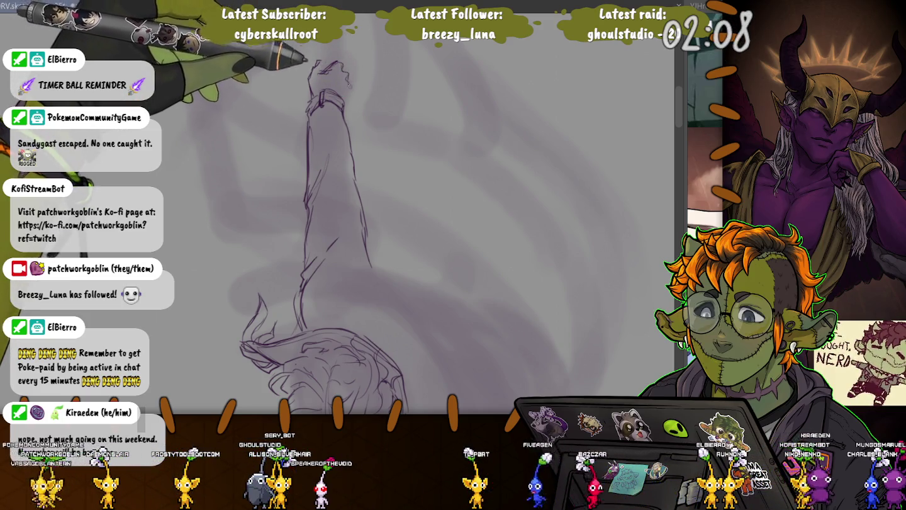
{"action": "key", "text": "ctrl+z"}
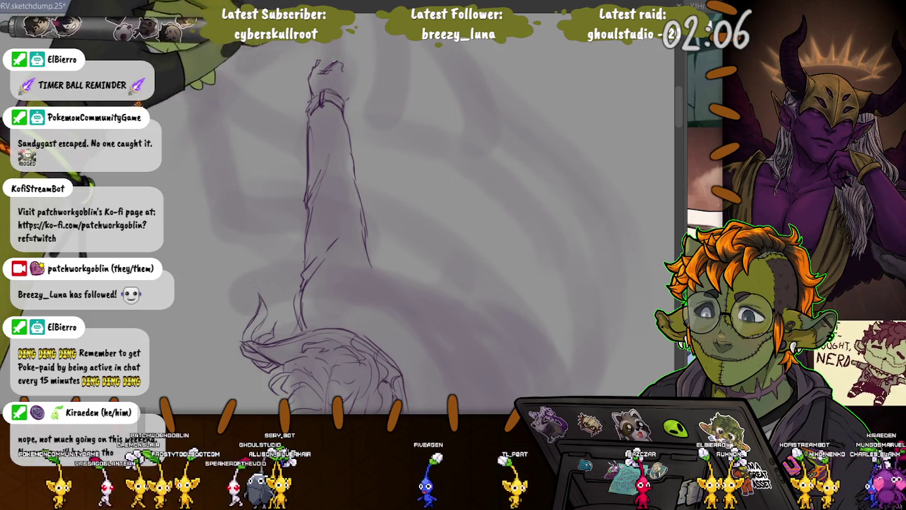
{"action": "left_click_drag", "start_coordinate": [339, 72], "coordinate": [347, 81]}
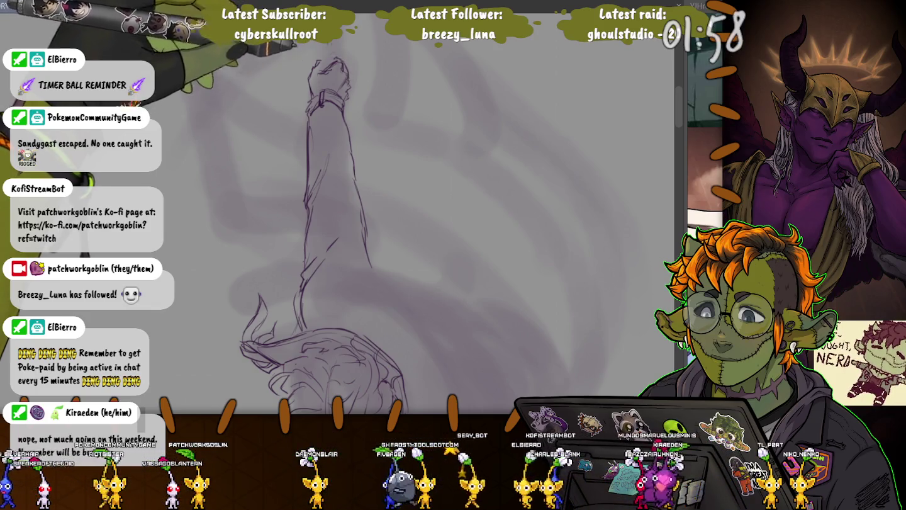
{"action": "left_click_drag", "start_coordinate": [327, 55], "coordinate": [353, 267]}
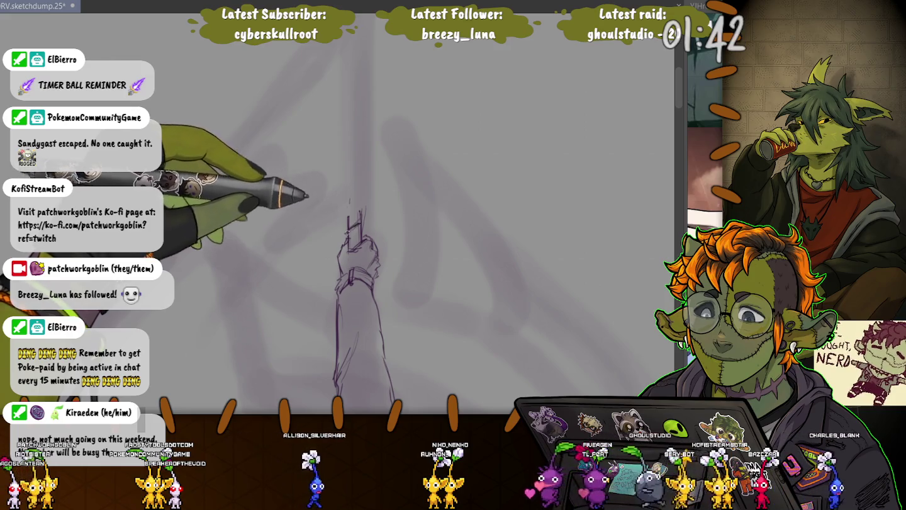
- Sketch a blocky hilt in the raised fist and save the sketchdump file
{"action": "left_click_drag", "start_coordinate": [360, 228], "coordinate": [371, 217]}
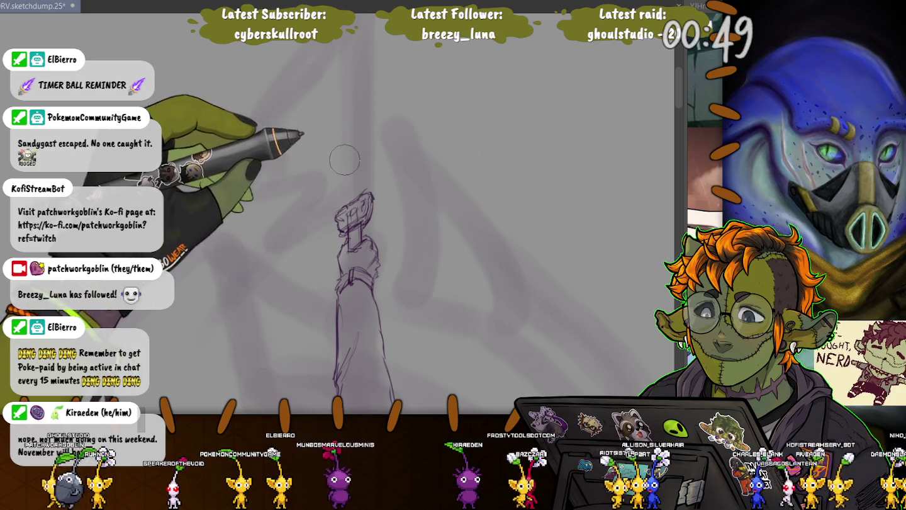
{"action": "left_click_drag", "start_coordinate": [363, 189], "coordinate": [342, 217]}
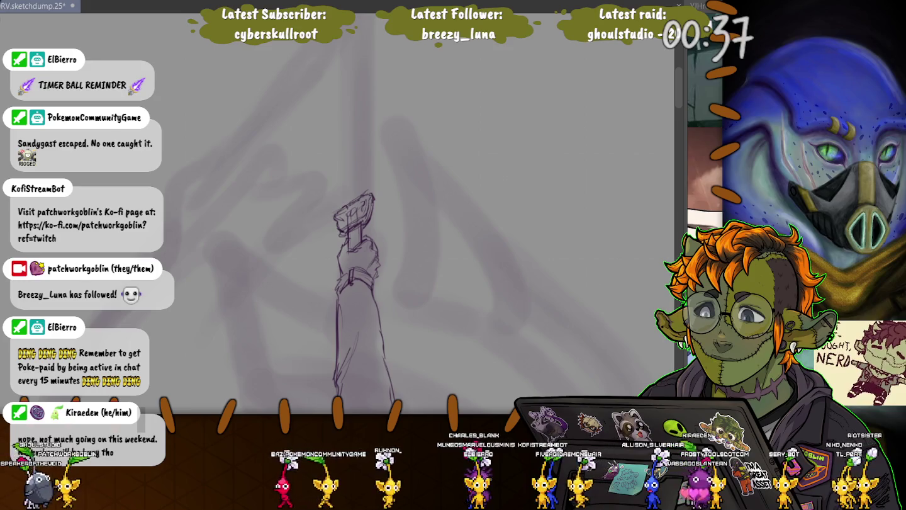
{"action": "key", "text": "ctrl+s"}
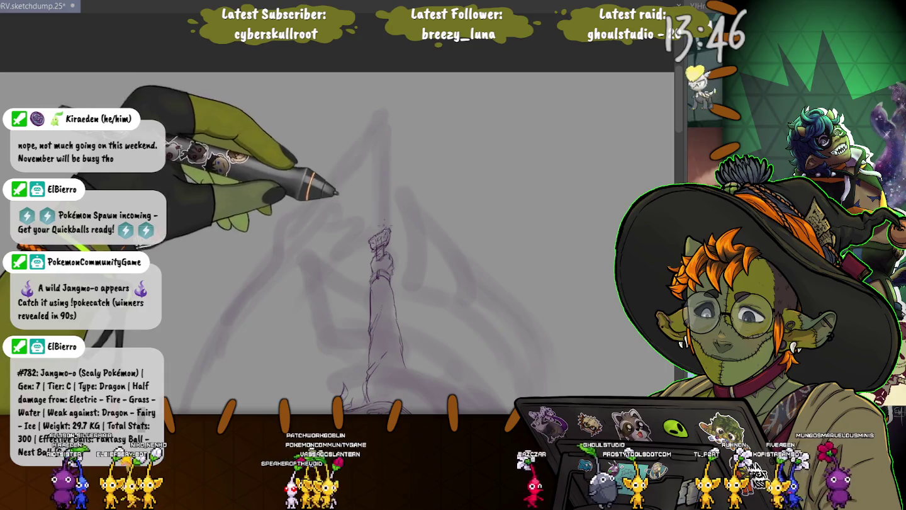
{"action": "mouse_move", "coordinate": [382, 232]}
{"action": "left_mouse_down"}
{"action": "mouse_move", "coordinate": [381, 112]}
{"action": "mouse_move", "coordinate": [272, 240]}
{"action": "mouse_move", "coordinate": [192, 85]}
{"action": "mouse_move", "coordinate": [356, 79]}
{"action": "mouse_move", "coordinate": [231, 338]}
{"action": "left_mouse_up"}
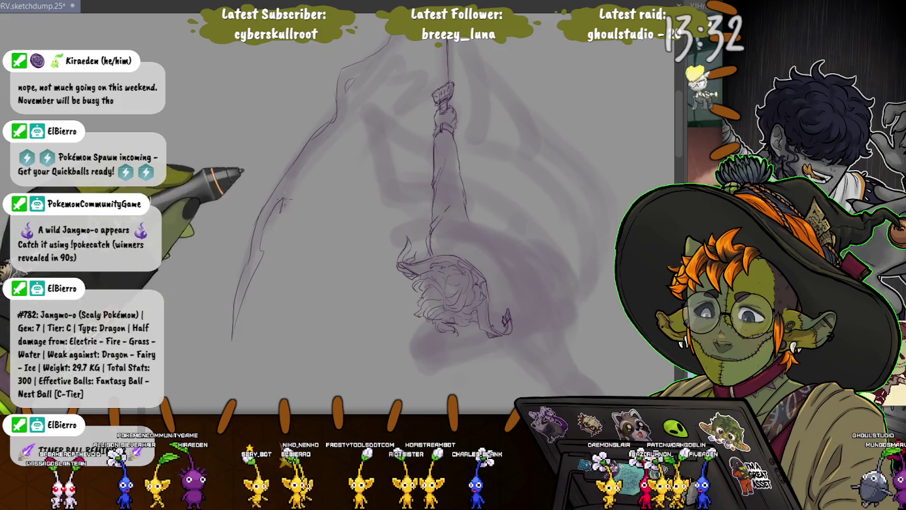
- Draw the blade's second flame-like edge and rotate the view to check the sword
{"action": "left_click_drag", "start_coordinate": [334, 81], "coordinate": [255, 263]}
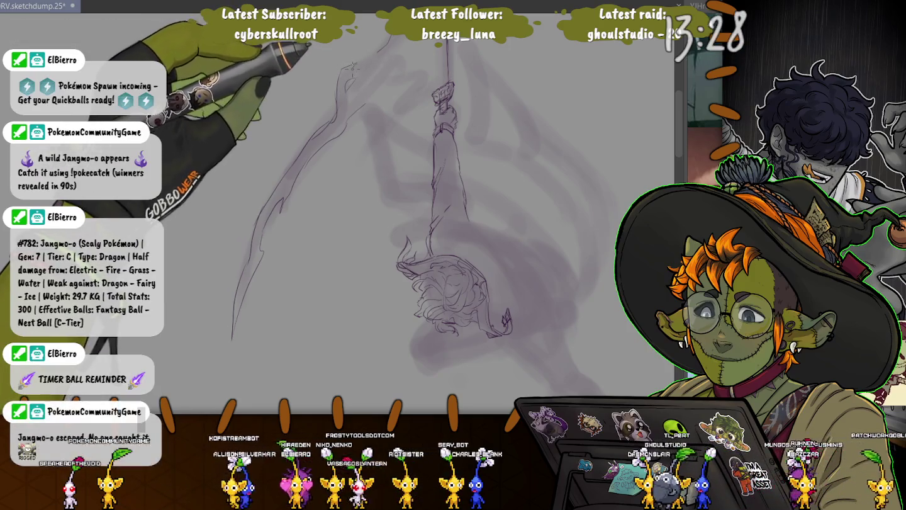
{"action": "left_click_drag", "start_coordinate": [316, 103], "coordinate": [403, 163]}
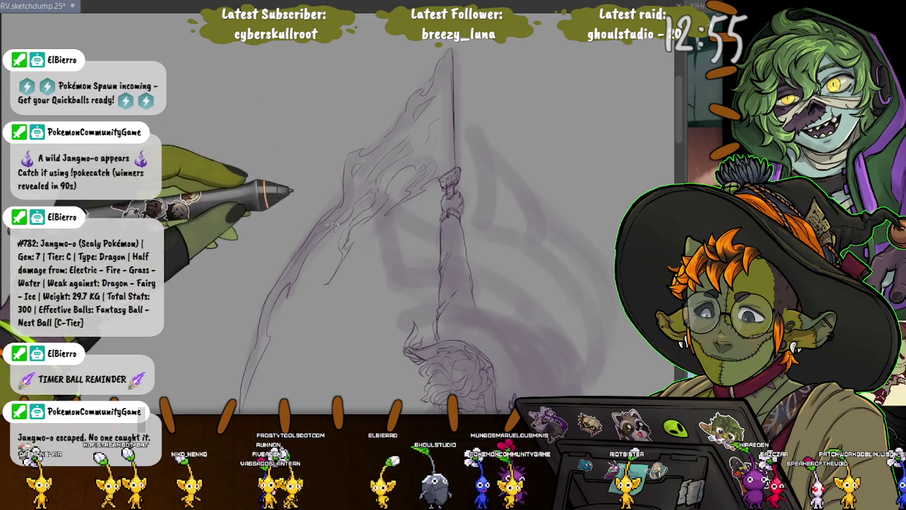
- Draw curved pencil strokes right of the figure, shaping its shoulder and upper torso
{"action": "left_click_drag", "start_coordinate": [332, 223], "coordinate": [360, 196]}
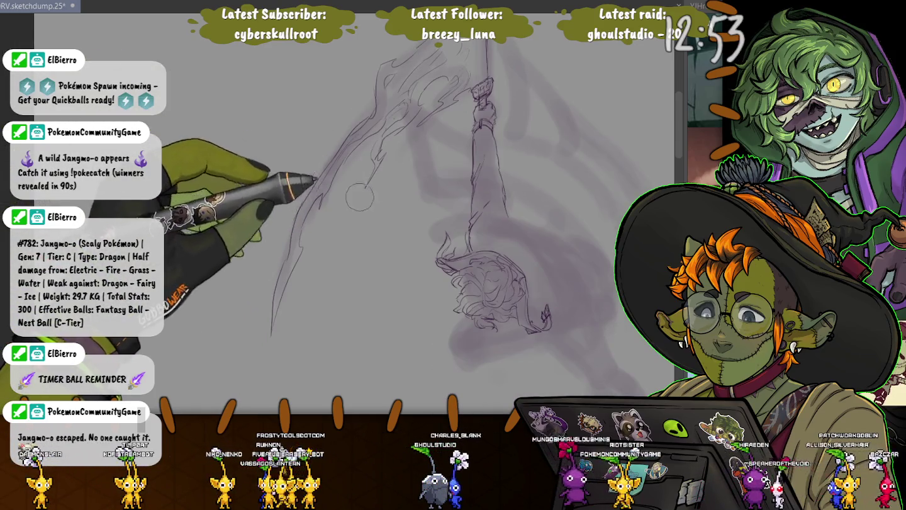
{"action": "left_click_drag", "start_coordinate": [340, 219], "coordinate": [327, 261]}
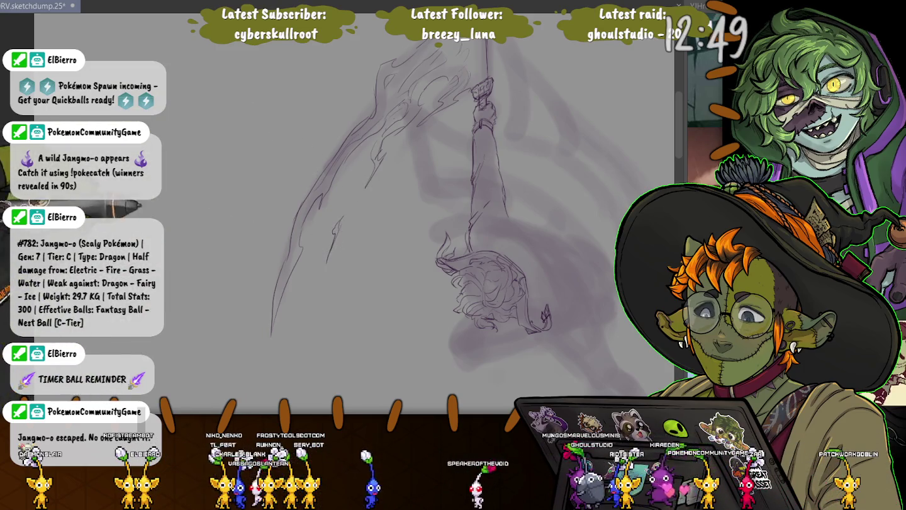
{"action": "mouse_move", "coordinate": [536, 230]}
{"action": "left_mouse_down"}
{"action": "mouse_move", "coordinate": [474, 155]}
{"action": "mouse_move", "coordinate": [503, 217]}
{"action": "left_mouse_up"}
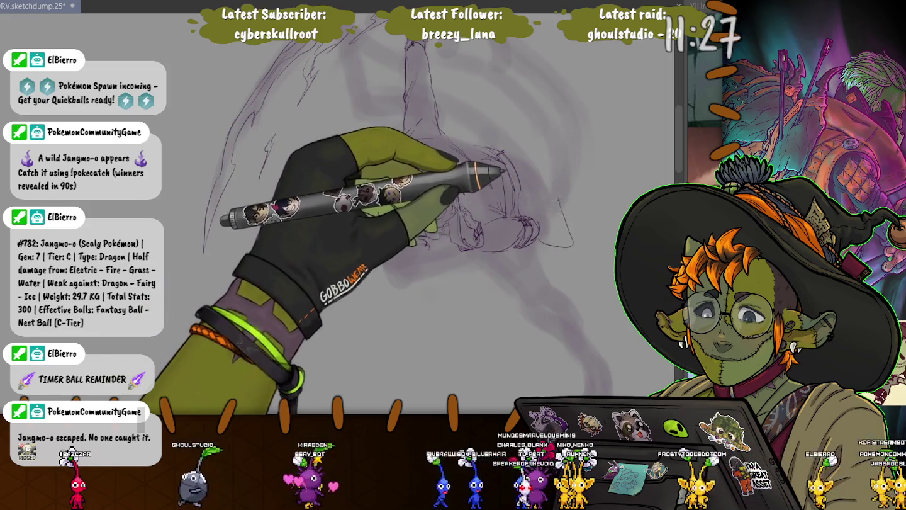
{"action": "left_click_drag", "start_coordinate": [541, 246], "coordinate": [568, 133]}
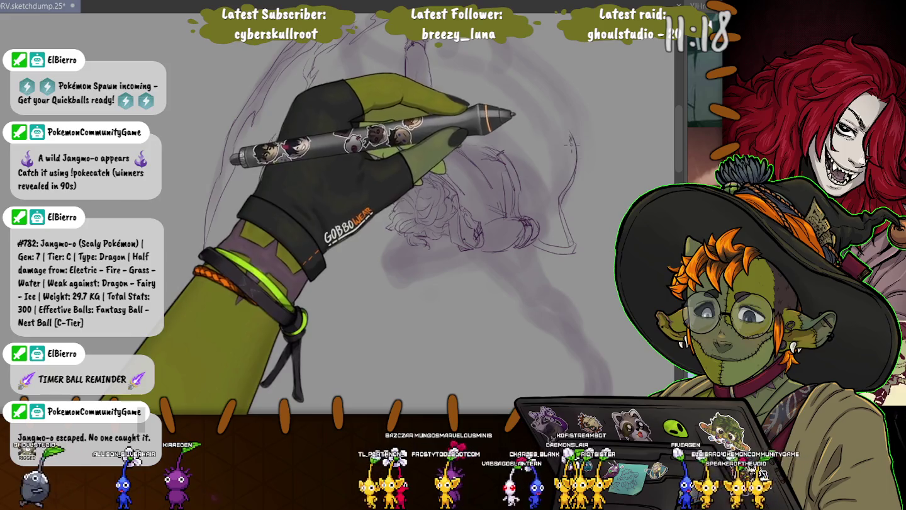
{"action": "left_click_drag", "start_coordinate": [302, 57], "coordinate": [183, 348]}
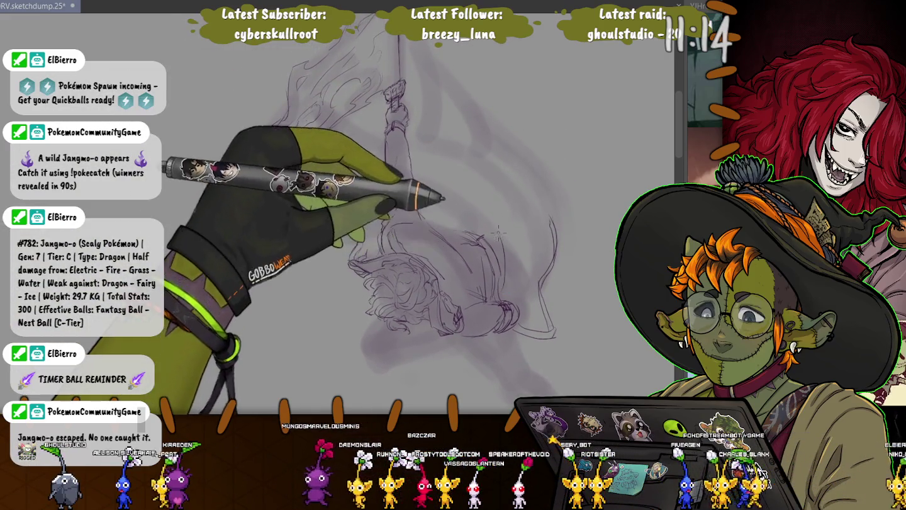
- Sketch thin wing arcs beside the figure, refine its lines, and lasso the right wing
{"action": "mouse_move", "coordinate": [497, 252]}
{"action": "left_mouse_down"}
{"action": "mouse_move", "coordinate": [399, 164]}
{"action": "mouse_move", "coordinate": [520, 307]}
{"action": "mouse_move", "coordinate": [368, 113]}
{"action": "mouse_move", "coordinate": [305, 53]}
{"action": "left_mouse_up"}
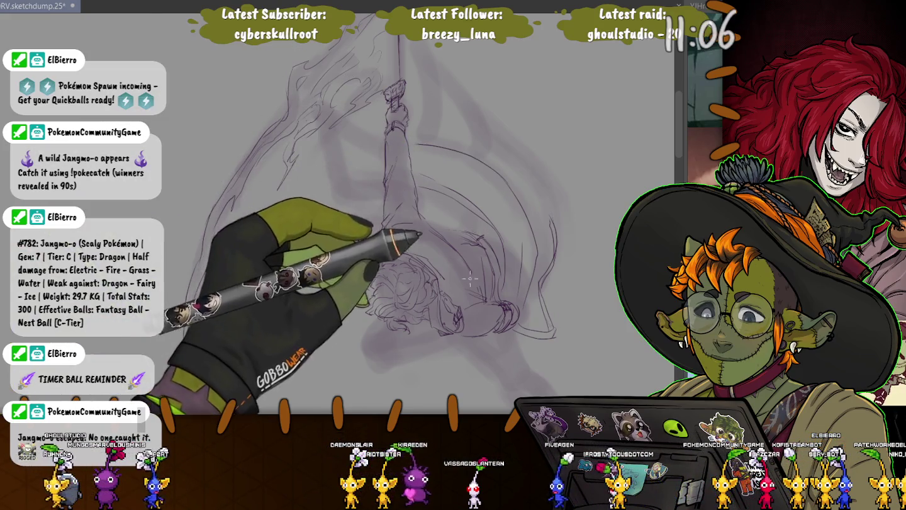
{"action": "left_click_drag", "start_coordinate": [283, 292], "coordinate": [384, 151]}
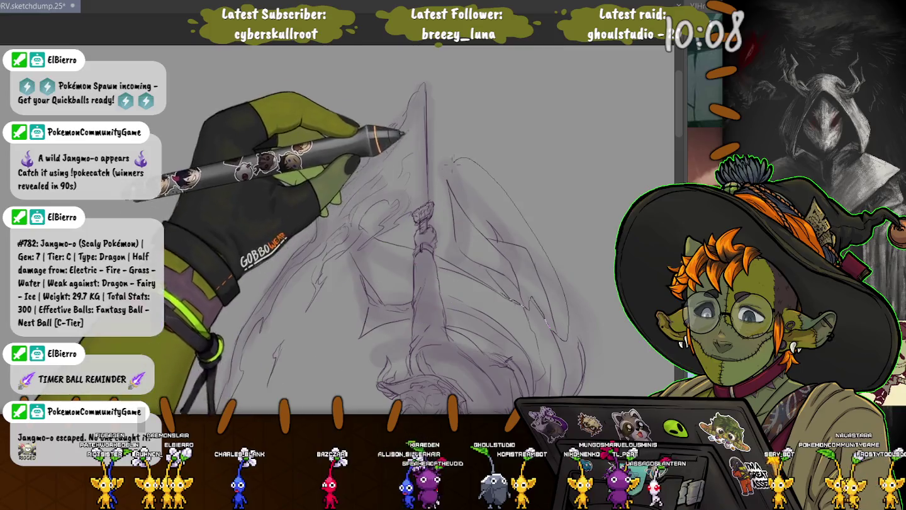
{"action": "left_click_drag", "start_coordinate": [462, 159], "coordinate": [443, 176]}
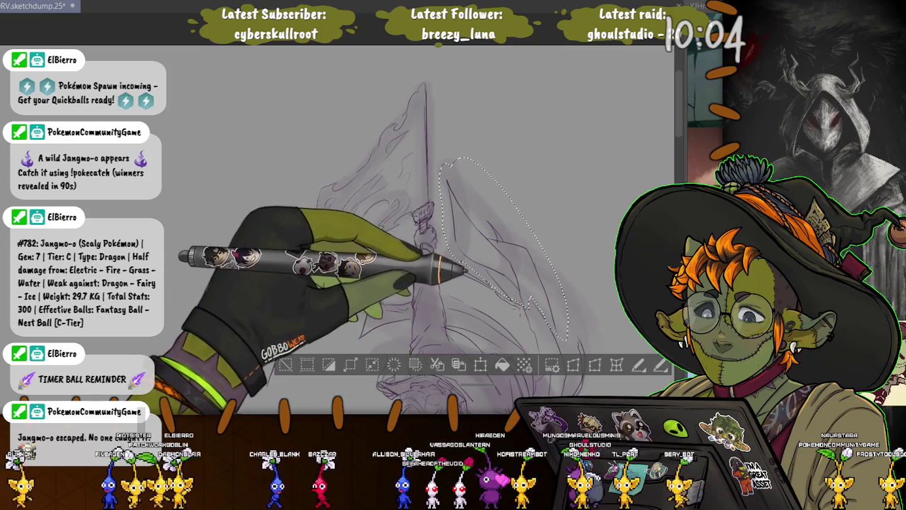
- Rotate the lassoed blade section slightly counter-clockwise, nudge it left, apply, and deselect
{"action": "key", "text": "ctrl+t"}
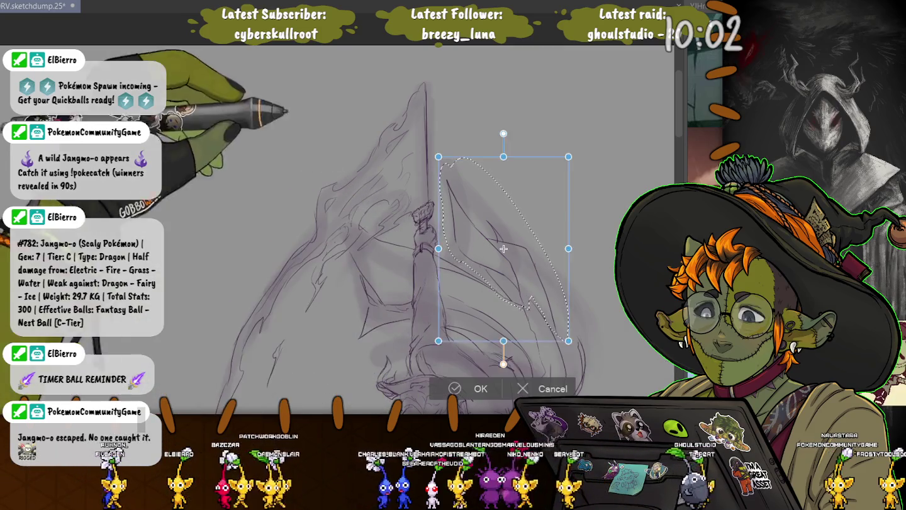
{"action": "left_click_drag", "start_coordinate": [579, 163], "coordinate": [566, 144]}
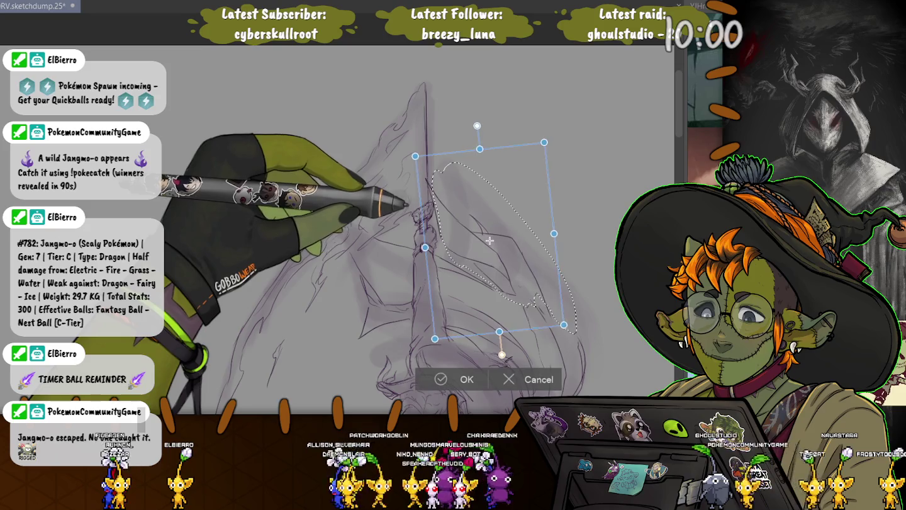
{"action": "left_click_drag", "start_coordinate": [491, 241], "coordinate": [485, 239]}
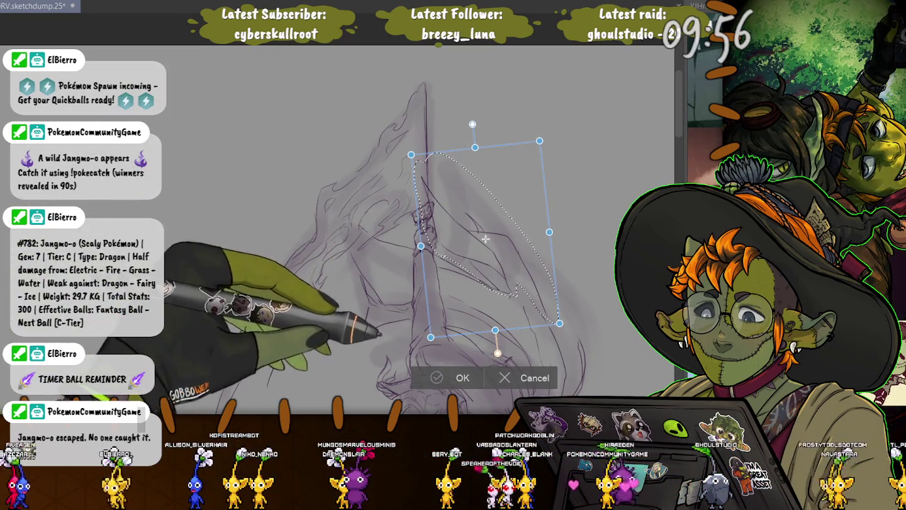
{"action": "key", "text": "Return"}
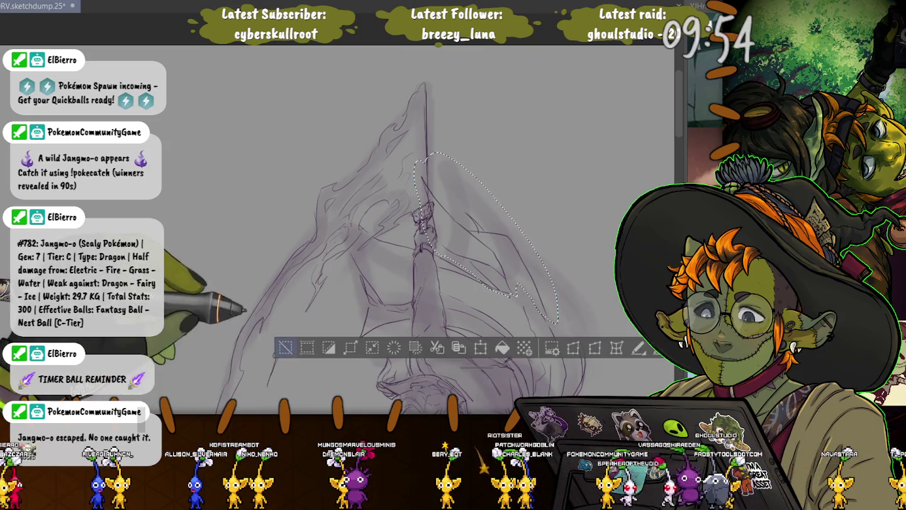
{"action": "key", "text": "ctrl+d"}
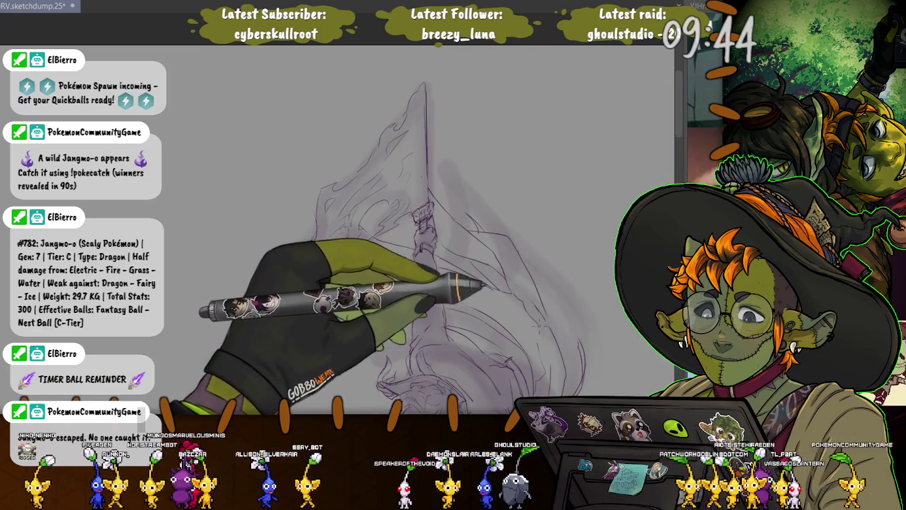
- Pan the canvas to bring the upper part of the figure sketch into view
{"action": "left_click_drag", "start_coordinate": [503, 261], "coordinate": [471, 191]}
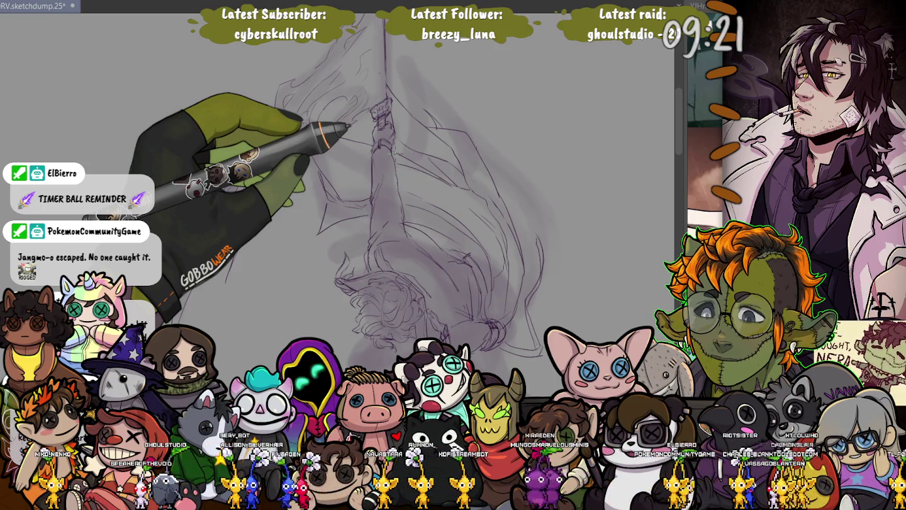
- Add rough strokes on the figure's left side and a thin line below its head
{"action": "left_click_drag", "start_coordinate": [264, 182], "coordinate": [275, 134]}
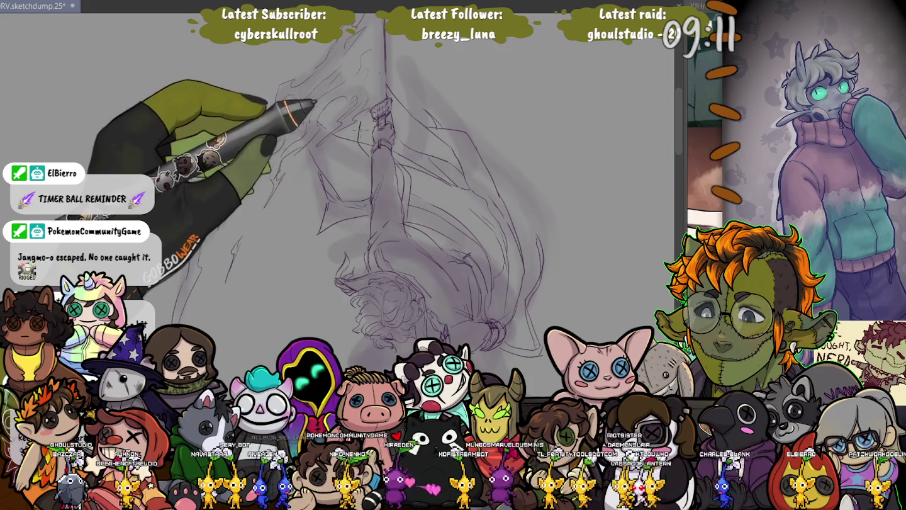
{"action": "left_click_drag", "start_coordinate": [363, 125], "coordinate": [347, 151]}
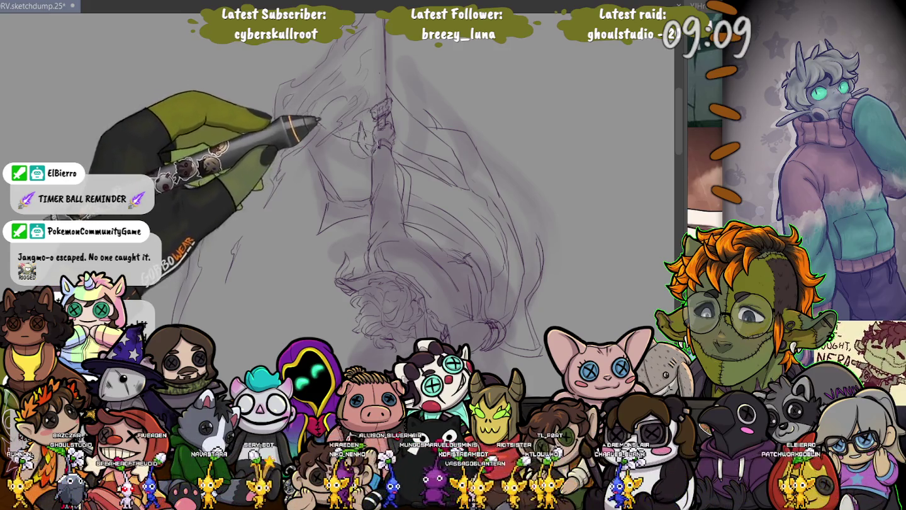
{"action": "left_click_drag", "start_coordinate": [283, 154], "coordinate": [276, 142]}
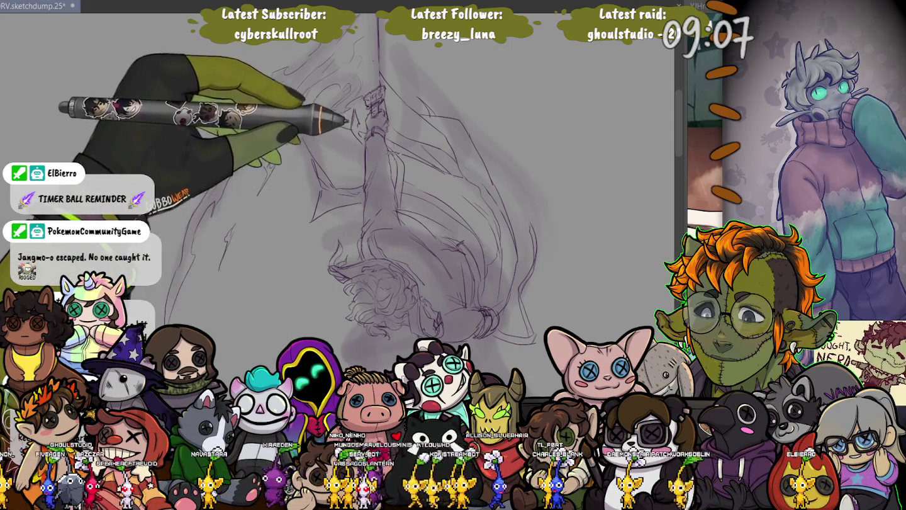
{"action": "left_click_drag", "start_coordinate": [382, 146], "coordinate": [396, 176]}
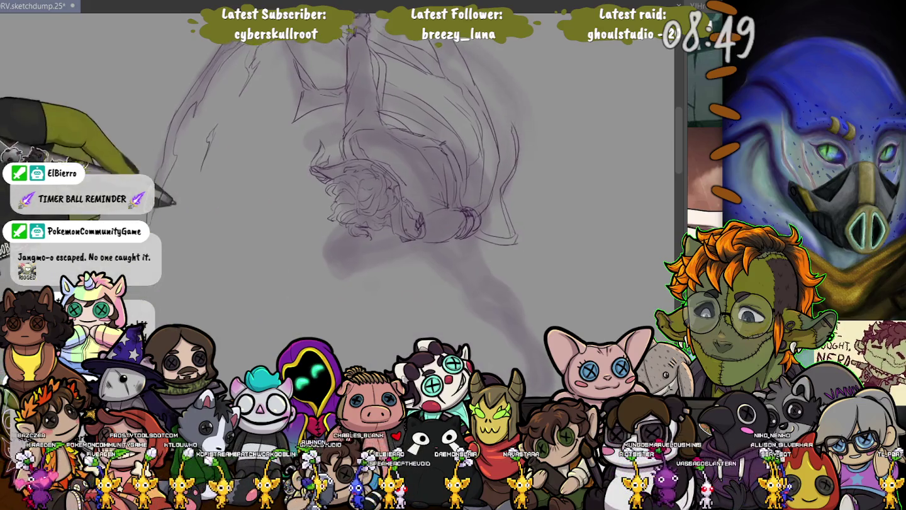
{"action": "left_click_drag", "start_coordinate": [409, 189], "coordinate": [376, 154]}
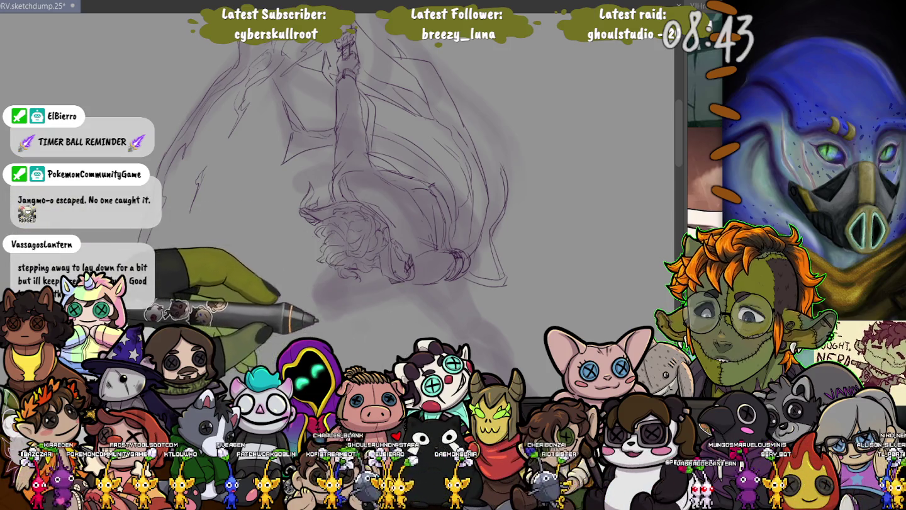
{"action": "left_click_drag", "start_coordinate": [270, 341], "coordinate": [299, 213]}
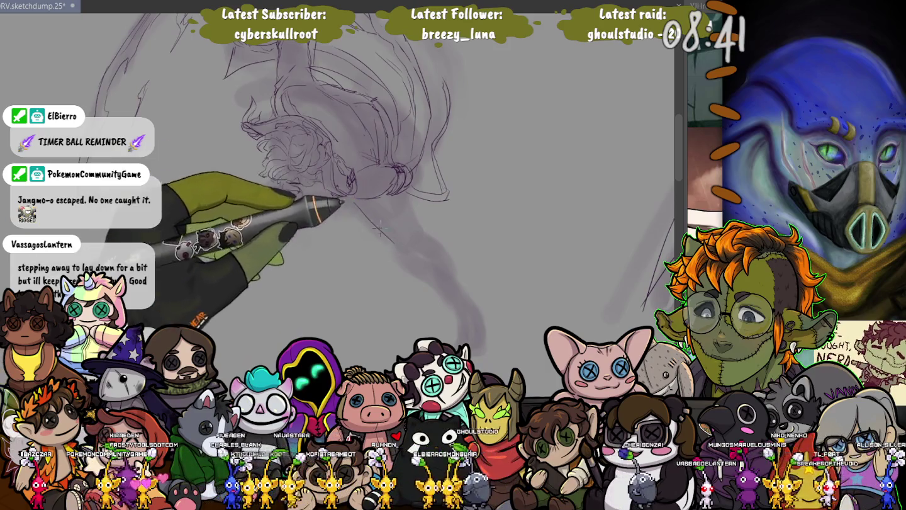
{"action": "left_click_drag", "start_coordinate": [355, 210], "coordinate": [451, 264]}
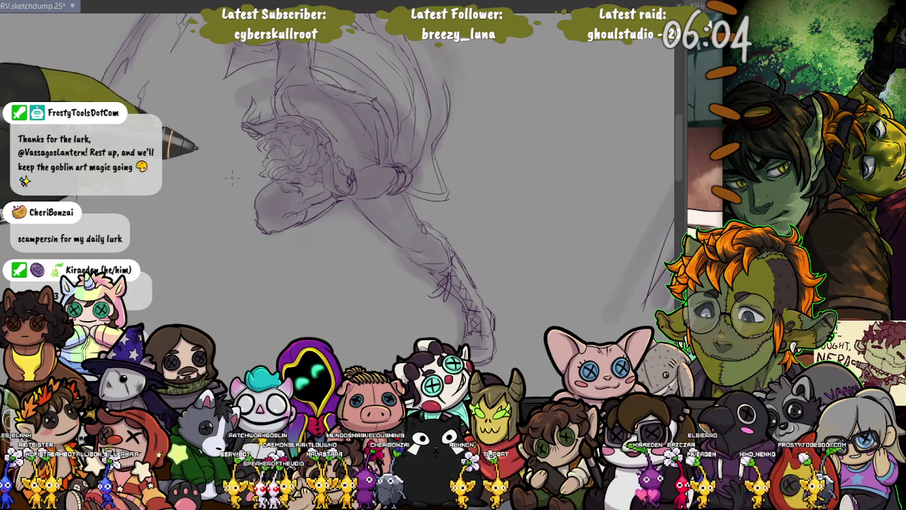
- Loop a freehand lasso around the entire hanging figure with its flame-edged blade
{"action": "left_click_drag", "start_coordinate": [182, 315], "coordinate": [168, 244]}
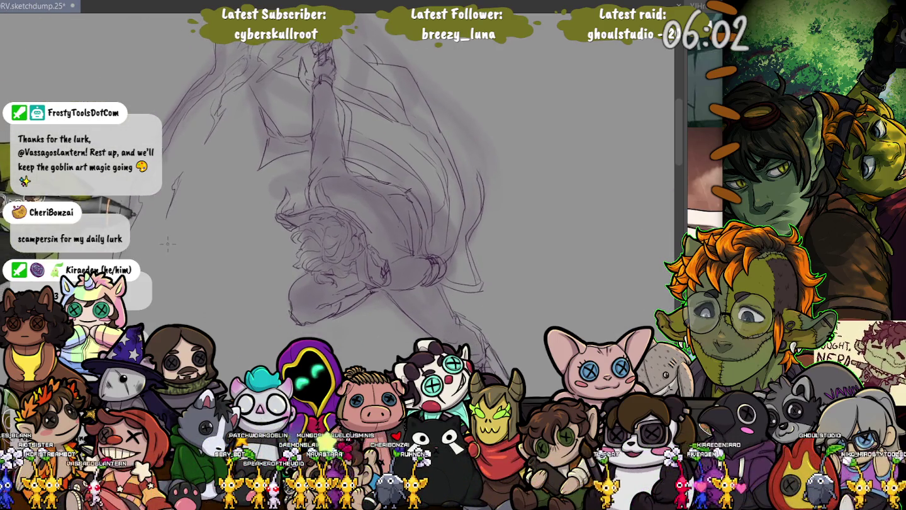
{"action": "mouse_move", "coordinate": [201, 299]}
{"action": "left_mouse_down"}
{"action": "mouse_move", "coordinate": [208, 271]}
{"action": "mouse_move", "coordinate": [174, 282]}
{"action": "left_mouse_up"}
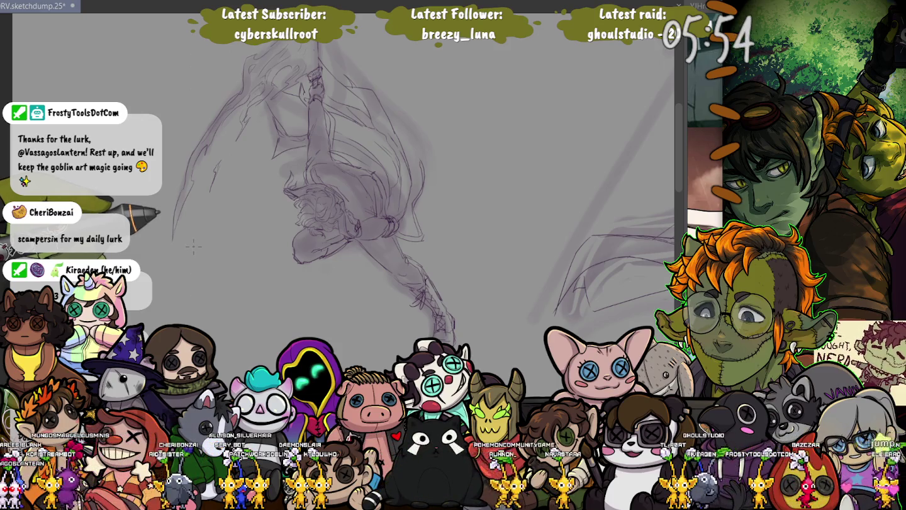
{"action": "left_click_drag", "start_coordinate": [193, 246], "coordinate": [183, 233]}
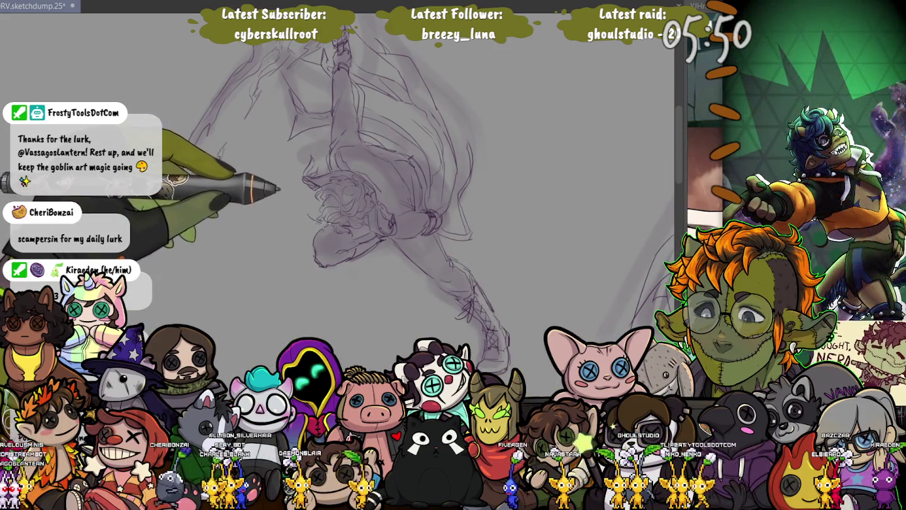
{"action": "left_click_drag", "start_coordinate": [327, 227], "coordinate": [368, 234]}
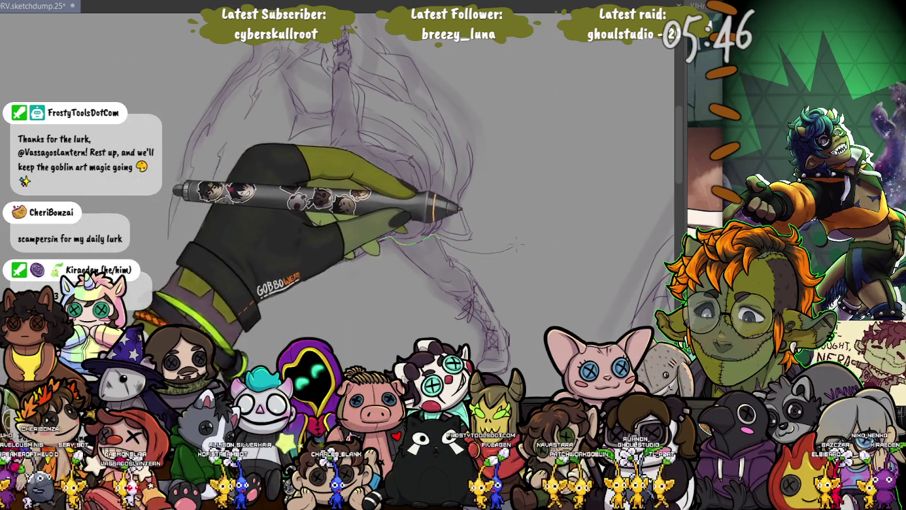
{"action": "left_click_drag", "start_coordinate": [352, 31], "coordinate": [129, 58]}
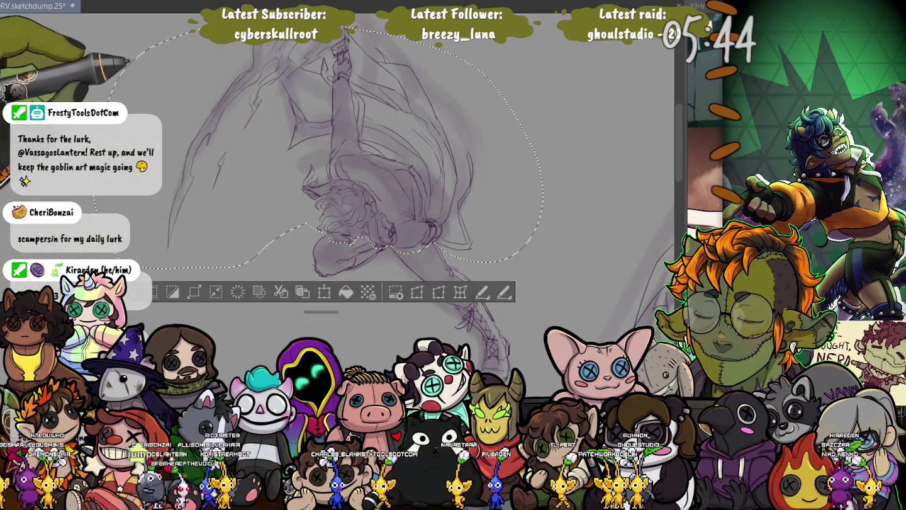
- Reset the view, try moving the selected figure, then cancel and deselect
{"action": "key", "text": "ctrl+0"}
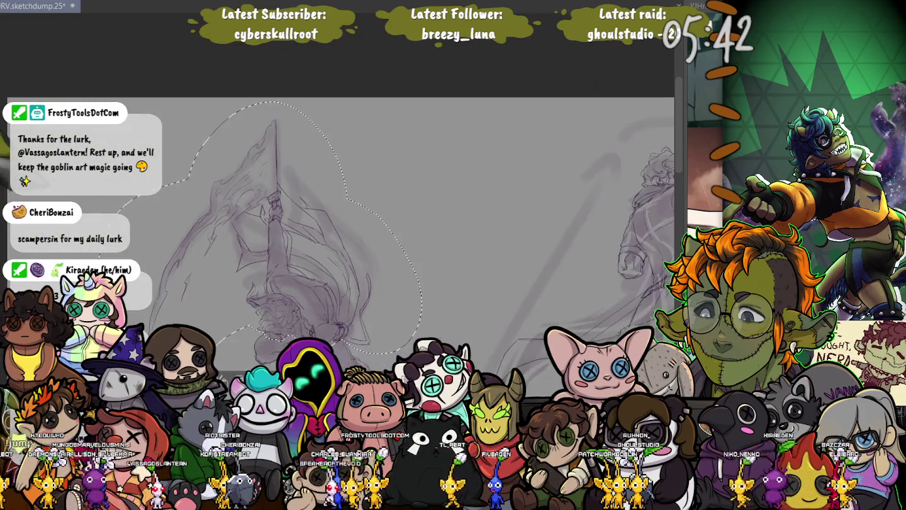
{"action": "scroll", "coordinate": [340, 220], "scroll_direction": "up", "scroll_amount": 2}
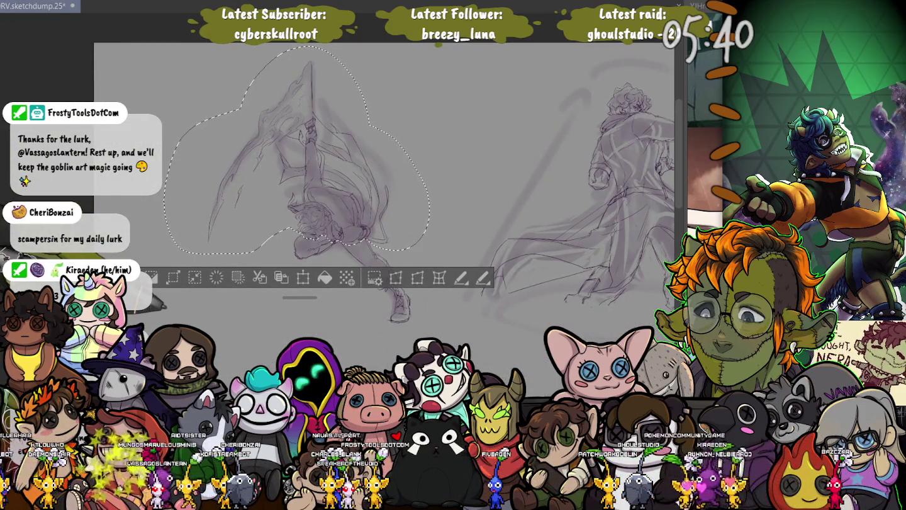
{"action": "key", "text": "ctrl+t"}
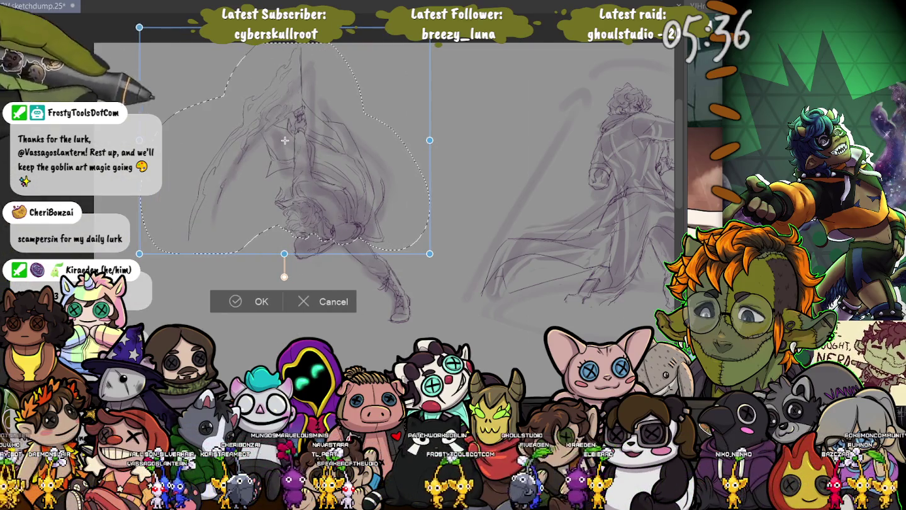
{"action": "mouse_move", "coordinate": [284, 139]}
{"action": "left_mouse_down"}
{"action": "mouse_move", "coordinate": [206, 160]}
{"action": "mouse_move", "coordinate": [200, 132]}
{"action": "left_mouse_up"}
{"action": "key", "text": "Escape"}
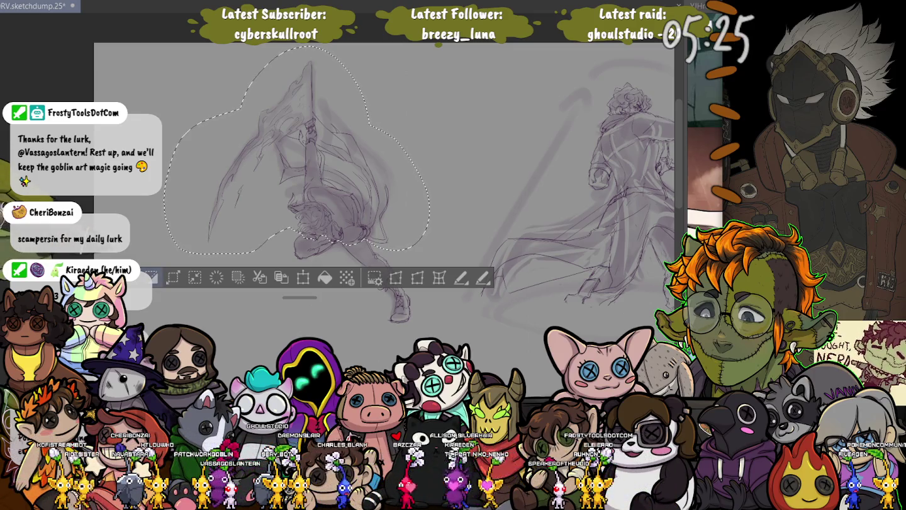
{"action": "key", "text": "ctrl+d"}
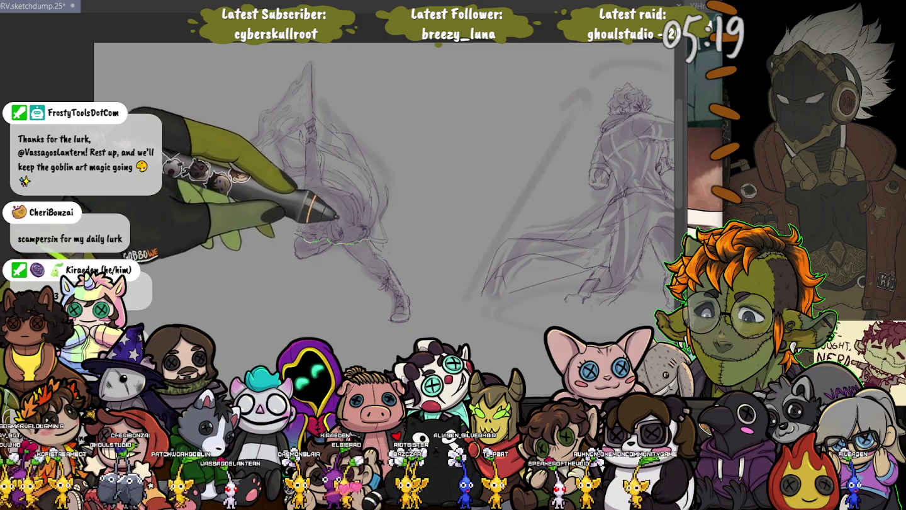
- Lasso the figure's legs and commit a transform on them
{"action": "left_click_drag", "start_coordinate": [277, 119], "coordinate": [434, 315]}
{"action": "left_click_drag", "start_coordinate": [277, 303], "coordinate": [270, 235]}
{"action": "key", "text": "ctrl+t"}
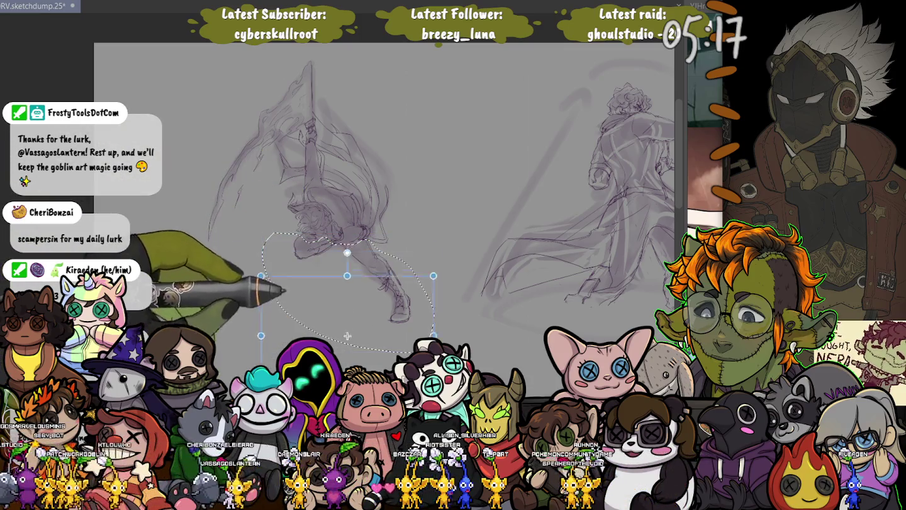
{"action": "key", "text": "Return"}
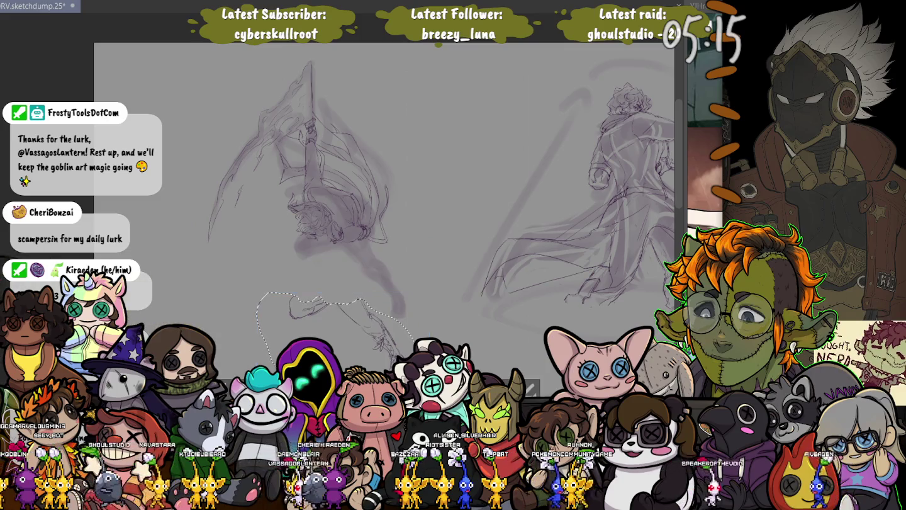
- Lasso the whole left figure, scale it up, shift it down slightly, and apply
{"action": "left_click_drag", "start_coordinate": [157, 252], "coordinate": [377, 264]}
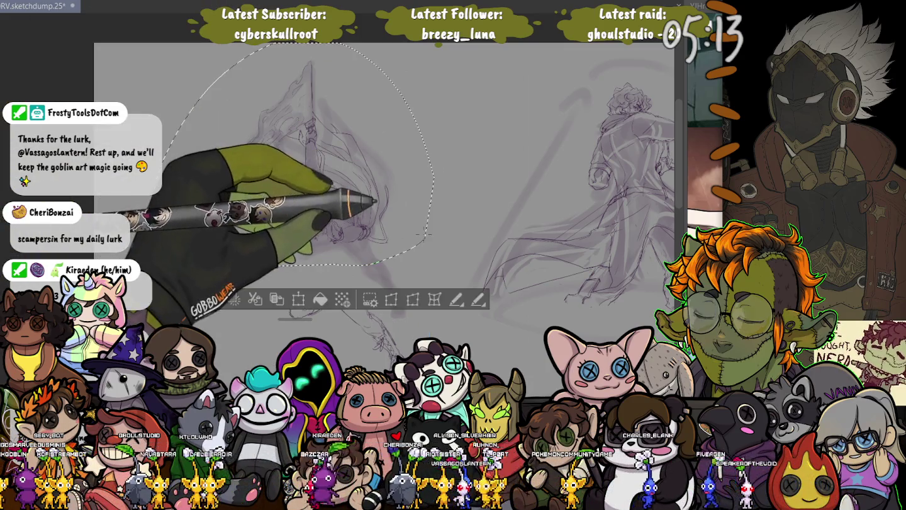
{"action": "key", "text": "ctrl+t"}
{"action": "left_click_drag", "start_coordinate": [272, 186], "coordinate": [270, 215]}
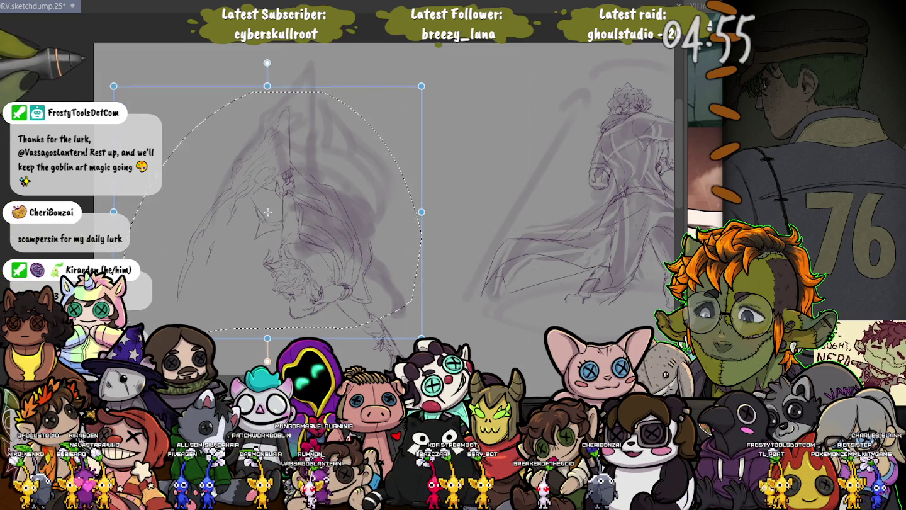
{"action": "left_click_drag", "start_coordinate": [94, 63], "coordinate": [202, 183]}
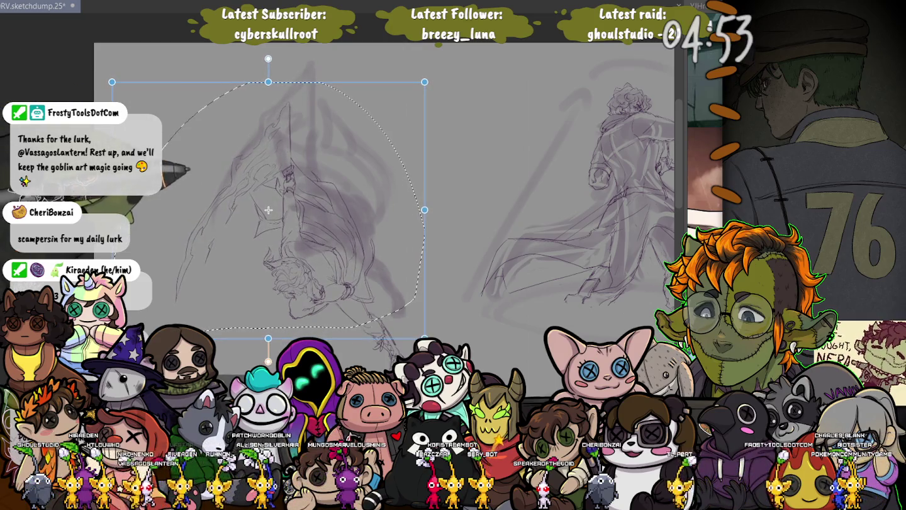
{"action": "left_click_drag", "start_coordinate": [268, 209], "coordinate": [268, 212]}
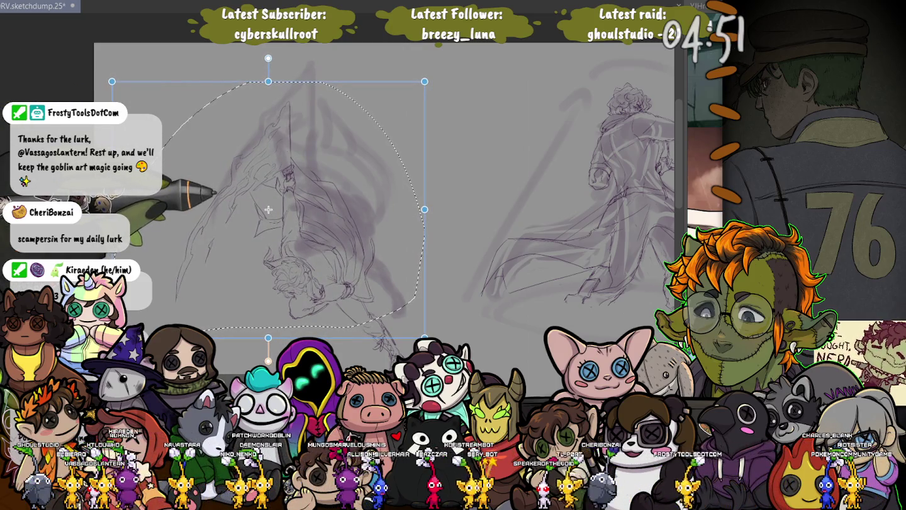
{"action": "key", "text": "Return"}
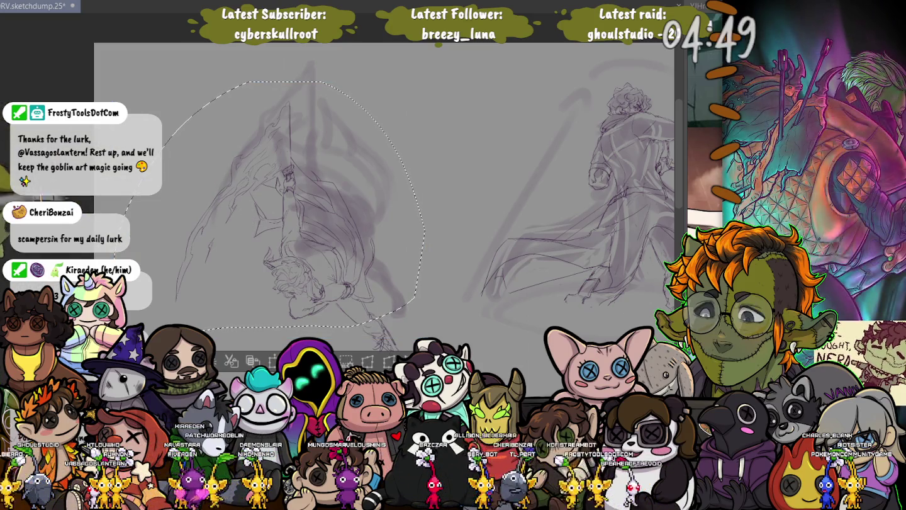
{"action": "key", "text": "ctrl+d"}
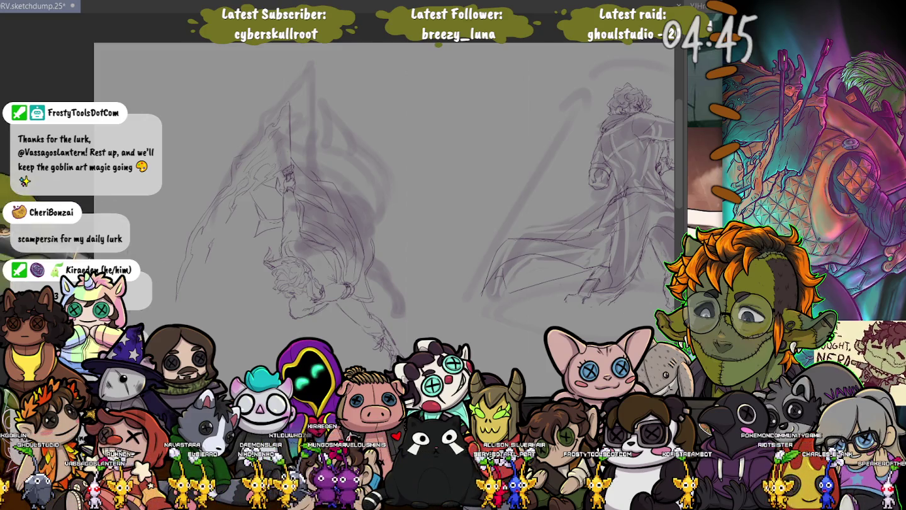
- Reselect the left figure sketch and begin another transform, zooming in on it
{"action": "left_click_drag", "start_coordinate": [190, 128], "coordinate": [165, 235]}
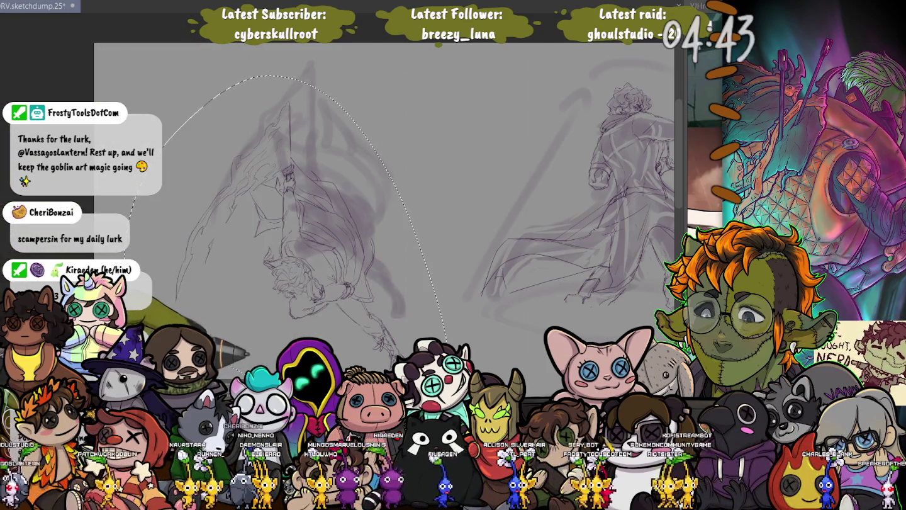
{"action": "key", "text": "ctrl+t"}
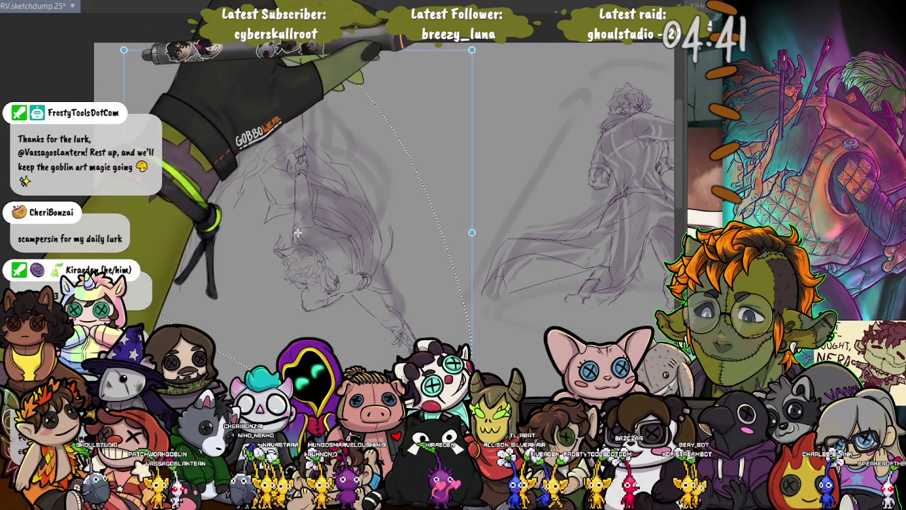
{"action": "left_click_drag", "start_coordinate": [295, 236], "coordinate": [310, 171]}
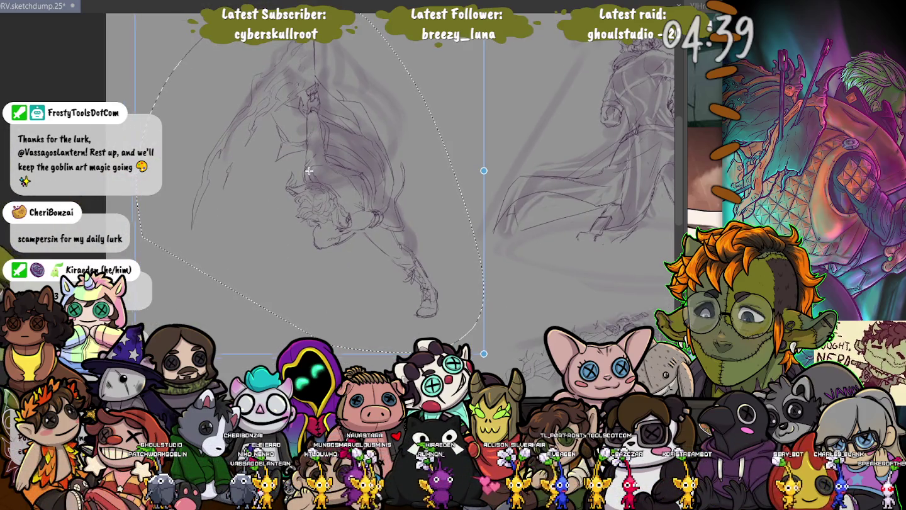
{"action": "left_click_drag", "start_coordinate": [309, 171], "coordinate": [328, 270]}
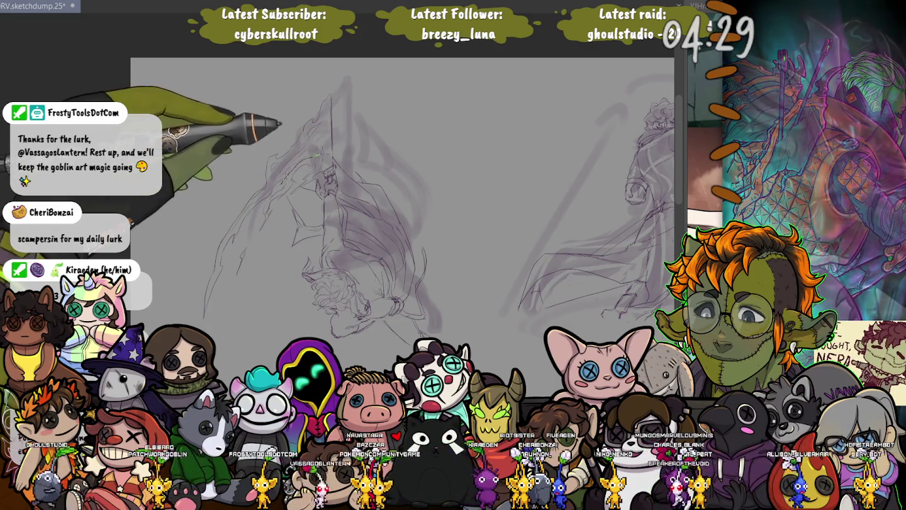
- Draw a long curved blade stroke, then lasso it and stretch it toward the page top
{"action": "left_click_drag", "start_coordinate": [331, 104], "coordinate": [185, 318]}
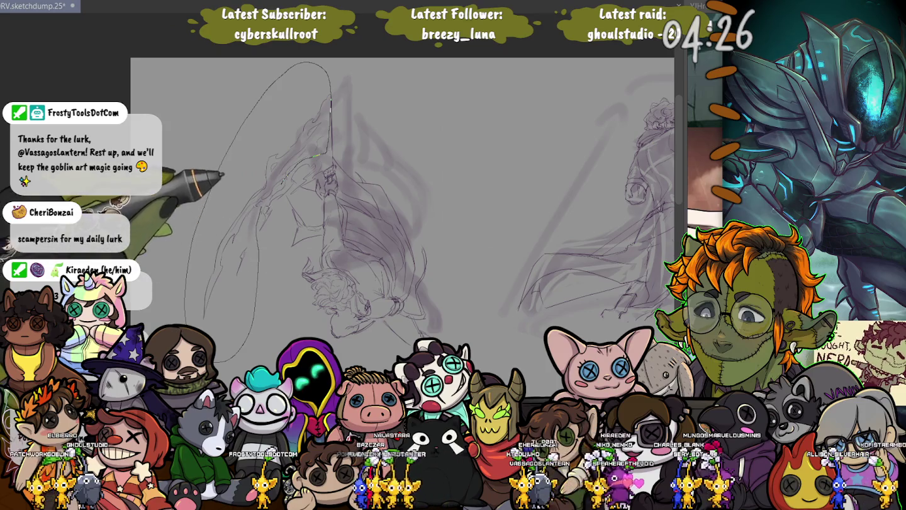
{"action": "left_click_drag", "start_coordinate": [258, 292], "coordinate": [189, 268]}
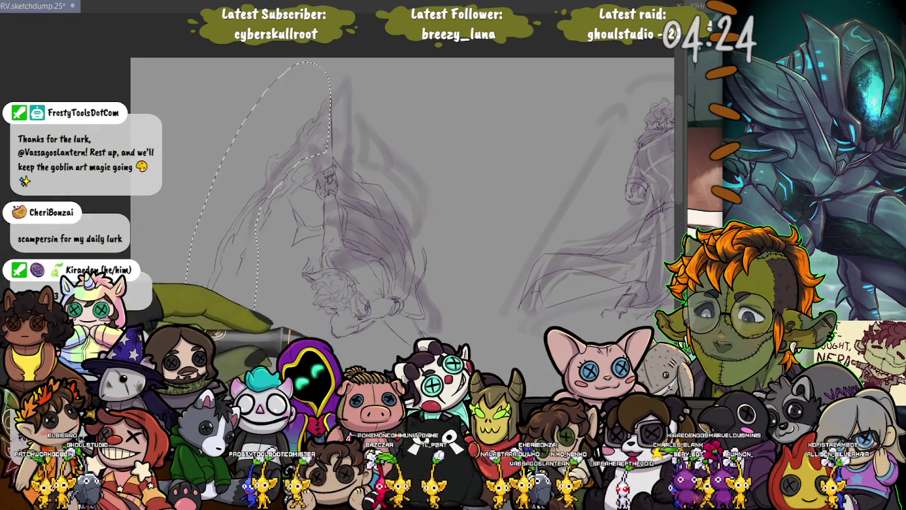
{"action": "key", "text": "ctrl+t"}
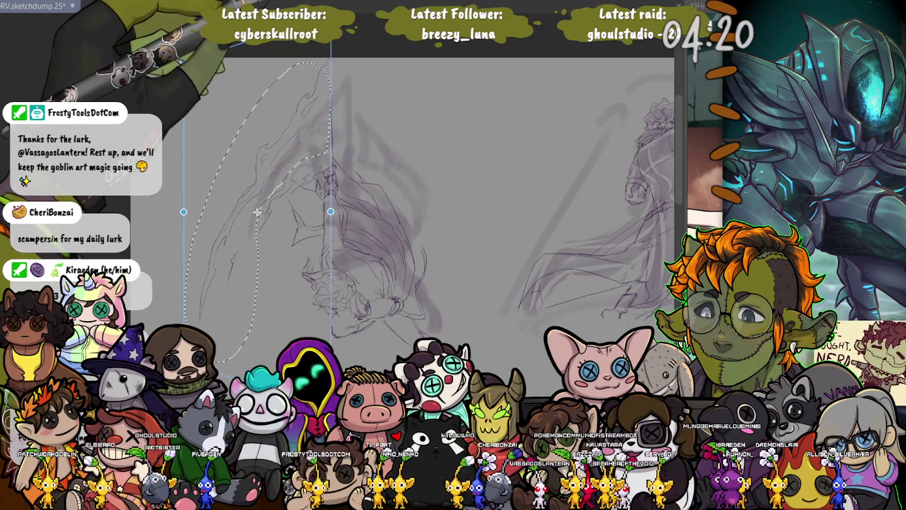
{"action": "left_click_drag", "start_coordinate": [257, 212], "coordinate": [251, 207]}
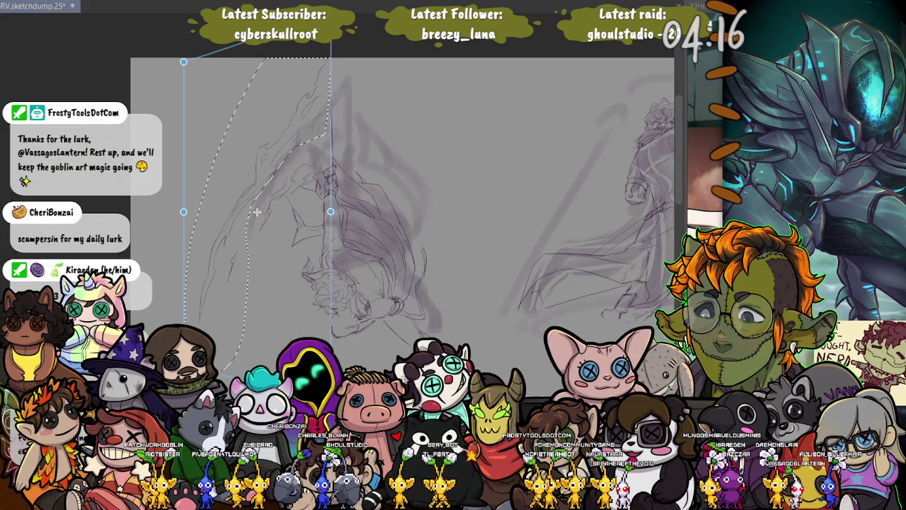
{"action": "key", "text": "Return"}
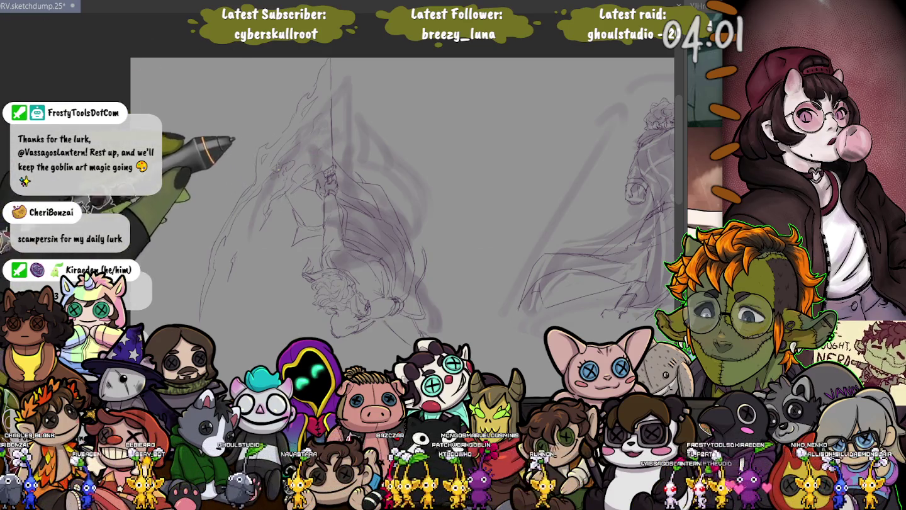
{"action": "scroll", "coordinate": [403, 190], "scroll_direction": "down", "scroll_amount": 3}
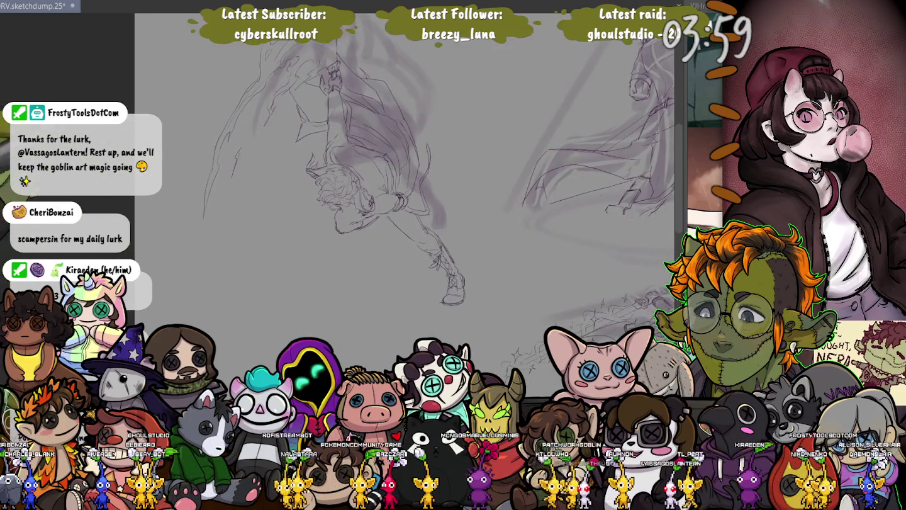
{"action": "scroll", "coordinate": [403, 188], "scroll_direction": "up", "scroll_amount": 2}
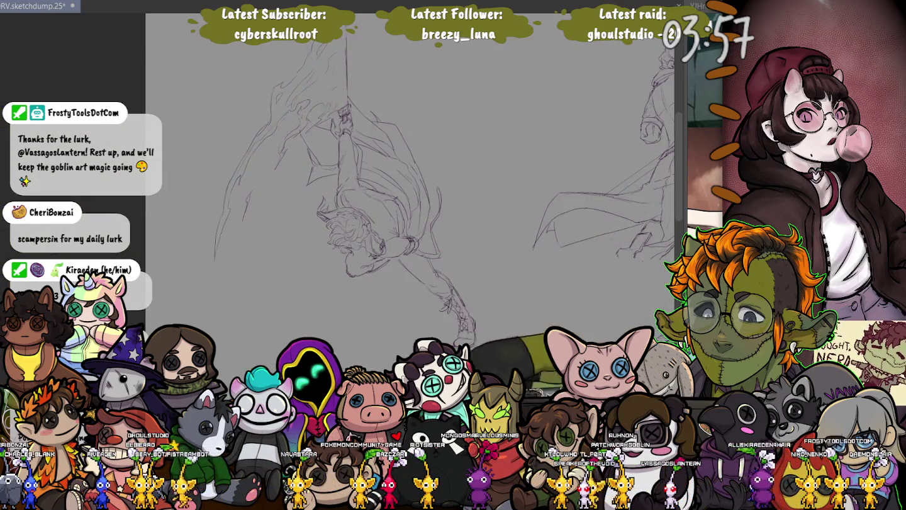
{"action": "scroll", "coordinate": [416, 202], "scroll_direction": "up", "scroll_amount": 2}
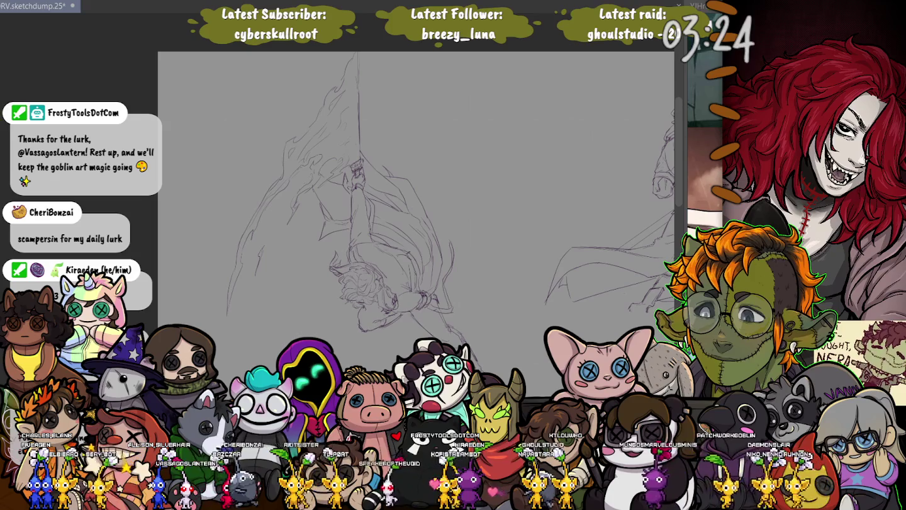
- Save the sketch dump page
{"action": "key", "text": "ctrl+s"}
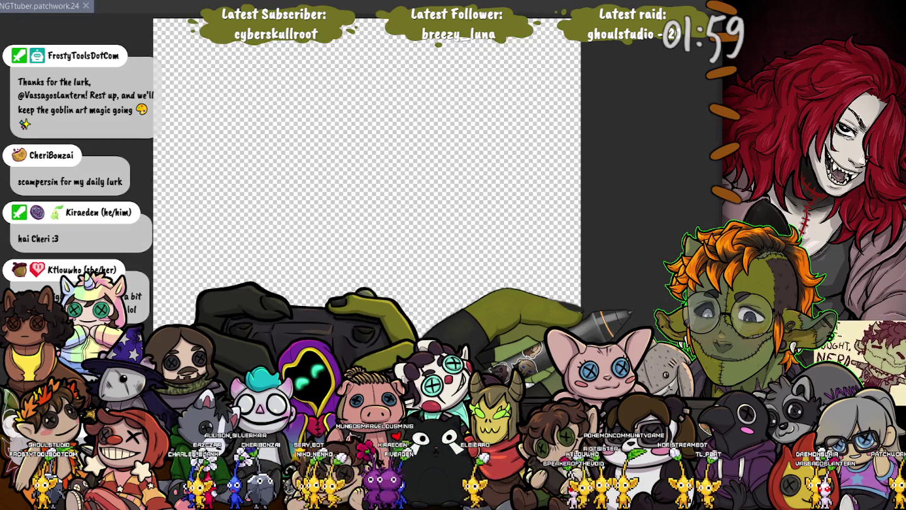
- Hide the dark hands artwork in the PNGtuber patchwork document
{"action": "key", "text": "Delete"}
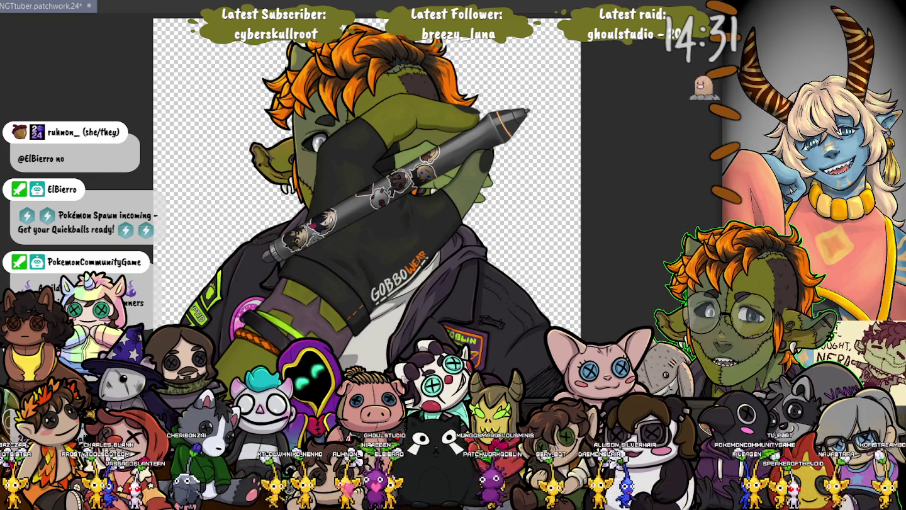
- Switch the avatar to its uncovered-face pose, hiding the gloved hand and stylus
{"action": "key", "text": "1"}
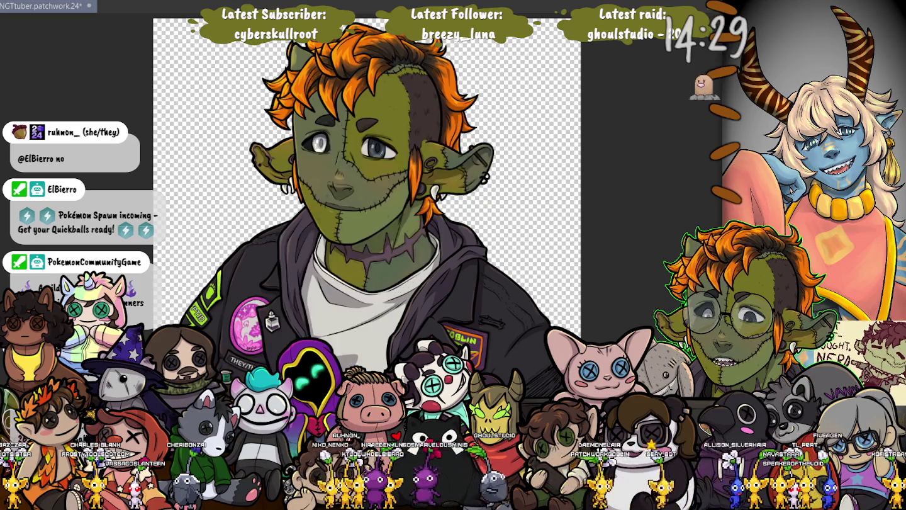
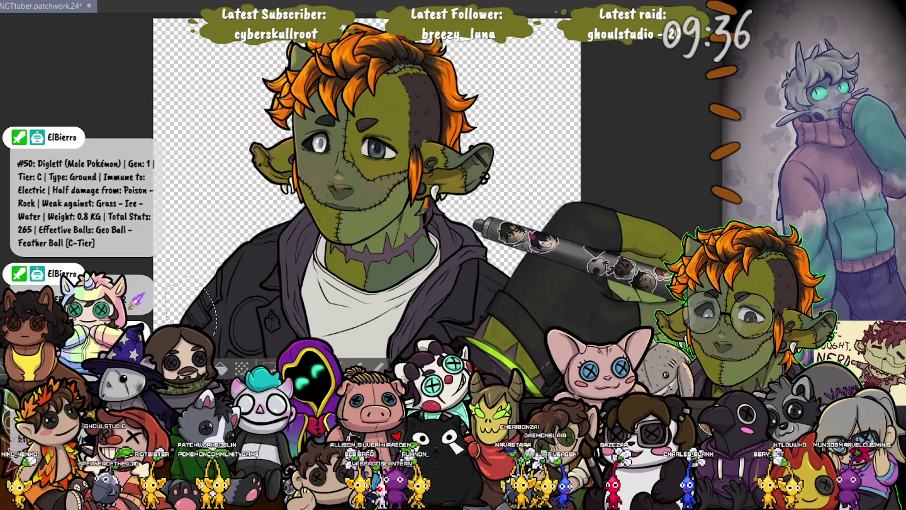
- Compare olive green fills on the jacket, then fill the left-shoulder lasso area olive green
{"action": "key", "text": "alt+BackSpace"}
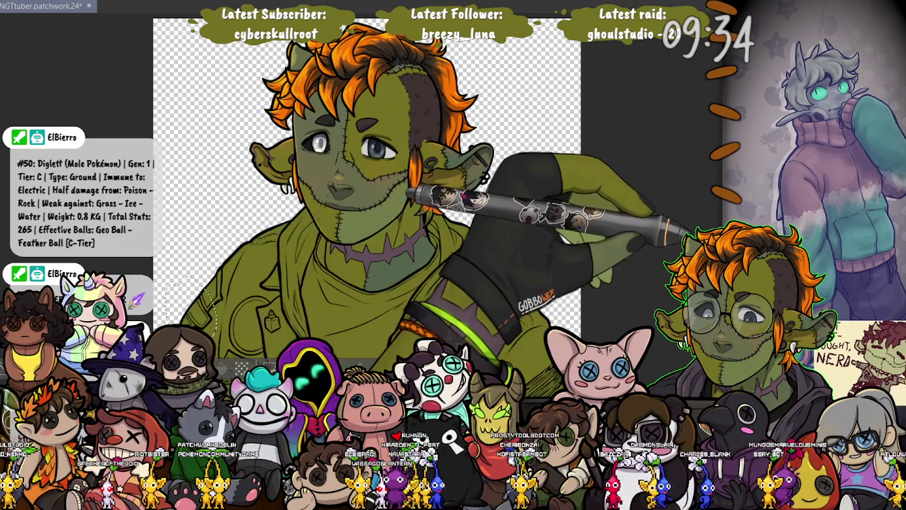
{"action": "key", "text": "ctrl+z"}
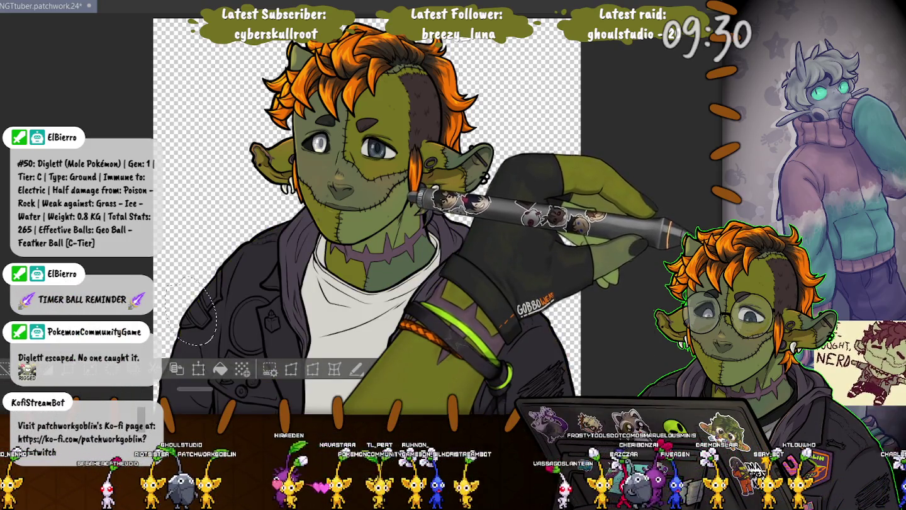
{"action": "key", "text": "alt+BackSpace"}
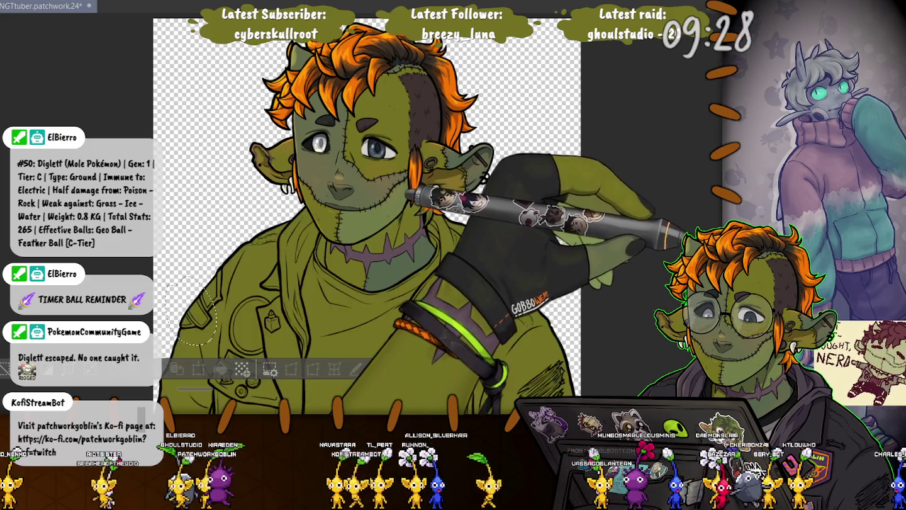
{"action": "key", "text": "ctrl+z"}
{"action": "key", "text": "alt+BackSpace"}
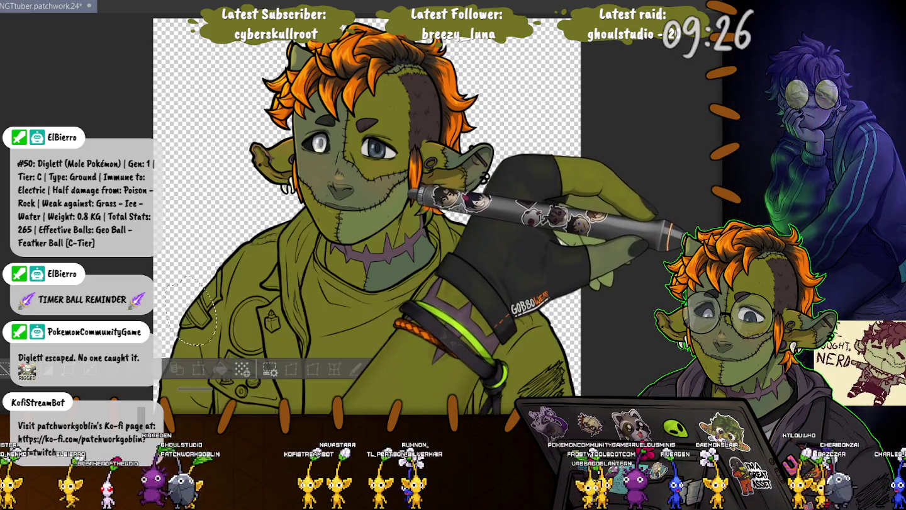
{"action": "key", "text": "ctrl+z"}
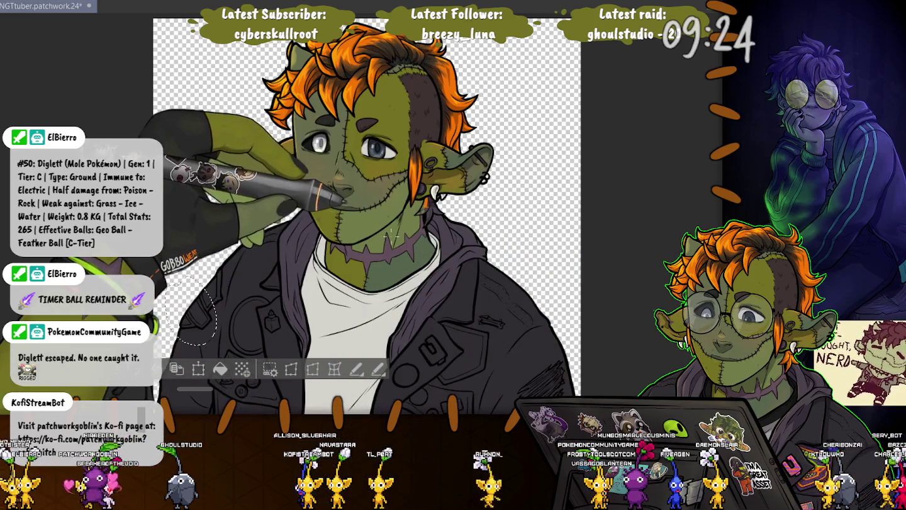
{"action": "key", "text": "alt+BackSpace"}
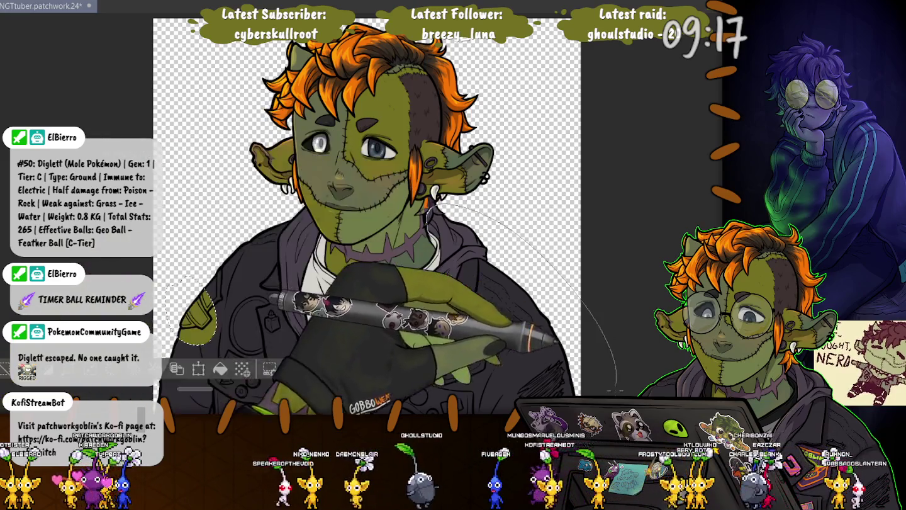
- Lasso the lower jacket and shirt, fill them olive green and deselect
{"action": "left_click_drag", "start_coordinate": [377, 353], "coordinate": [378, 57]}
{"action": "left_click_drag", "start_coordinate": [378, 94], "coordinate": [481, 326]}
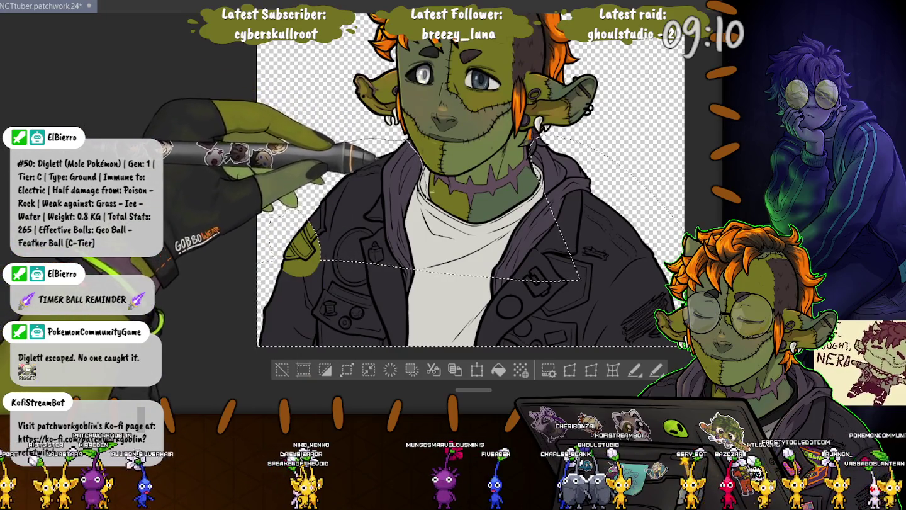
{"action": "left_click_drag", "start_coordinate": [409, 141], "coordinate": [264, 129]}
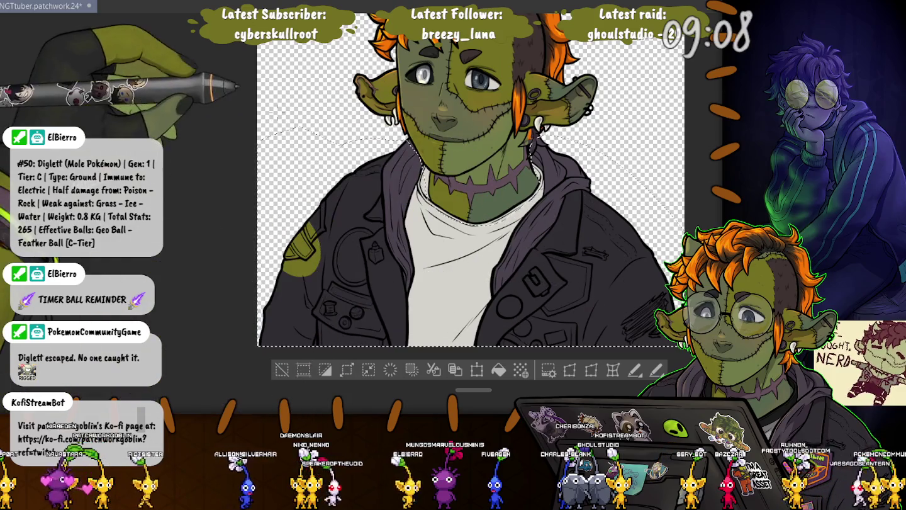
{"action": "left_click", "coordinate": [312, 189]}
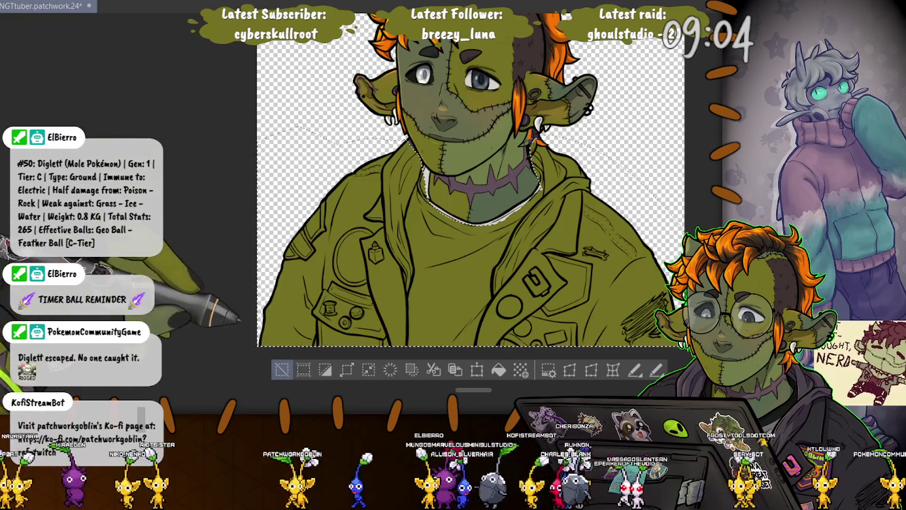
{"action": "left_click", "coordinate": [281, 369]}
- Zoom in on the collar area and make the brush smaller
{"action": "scroll", "coordinate": [426, 200], "scroll_direction": "up", "scroll_amount": 5}
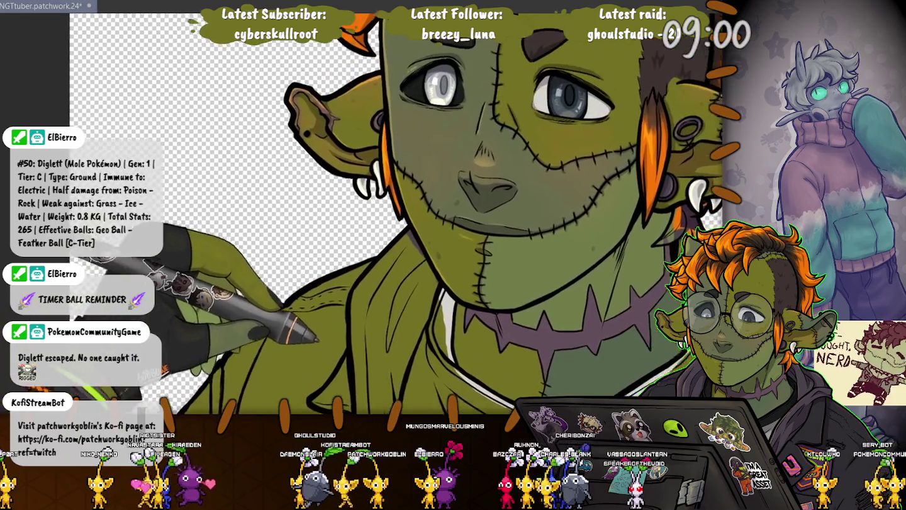
{"action": "left_click_drag", "start_coordinate": [400, 184], "coordinate": [359, 275]}
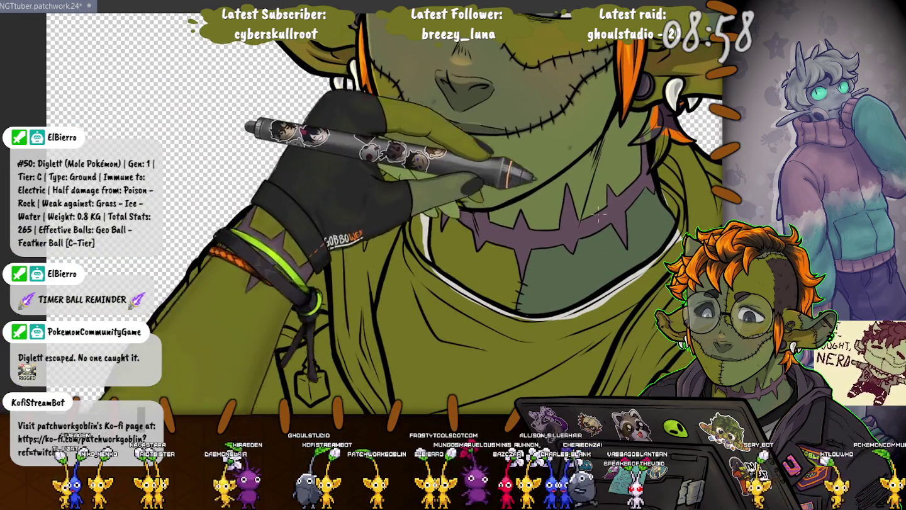
{"action": "key", "text": "bracketleft"}
{"action": "key", "text": "bracketleft"}
{"action": "key", "text": "bracketleft"}
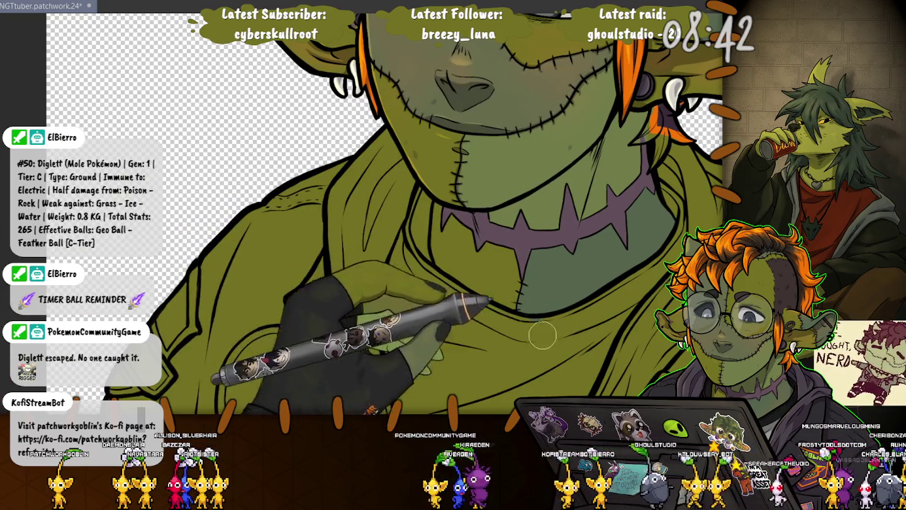
- Fit the olive-filled character to the window, then zoom in slightly on the neck
{"action": "key", "text": "ctrl+0"}
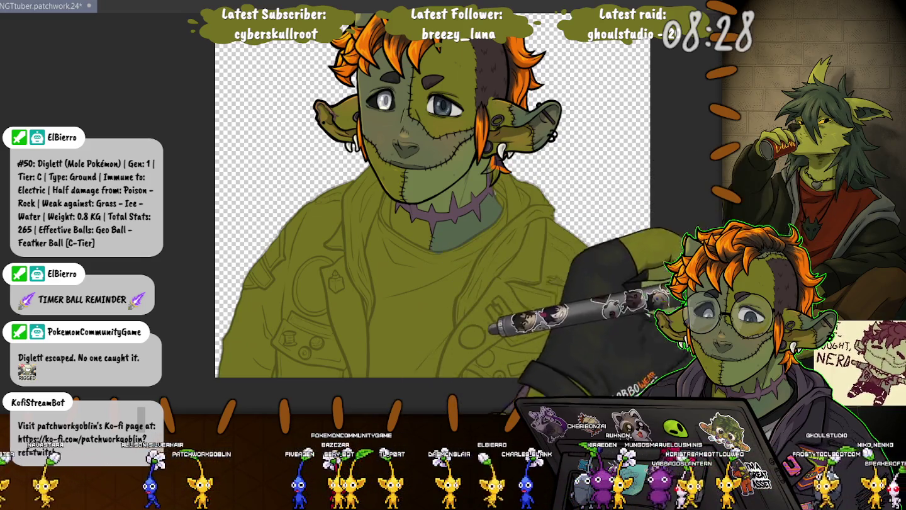
{"action": "scroll", "coordinate": [405, 280], "scroll_direction": "up", "scroll_amount": 1}
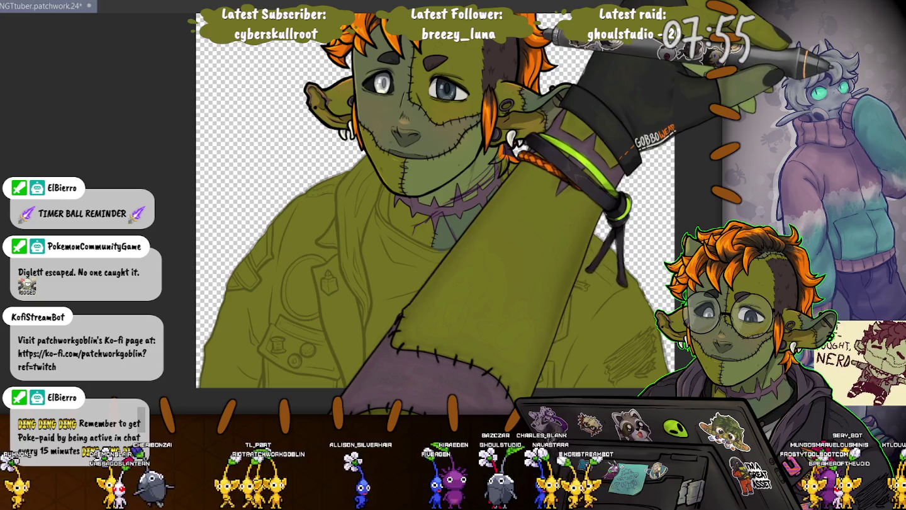
- Rotate the neck and collar piece about 5° counter-clockwise and sketch a line beside it
{"action": "left_click_drag", "start_coordinate": [462, 289], "coordinate": [468, 290]}
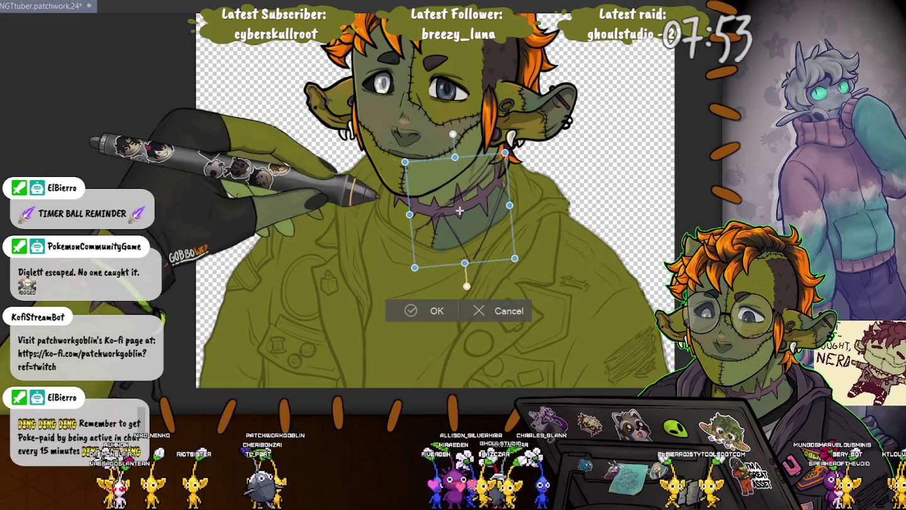
{"action": "key", "text": "Return"}
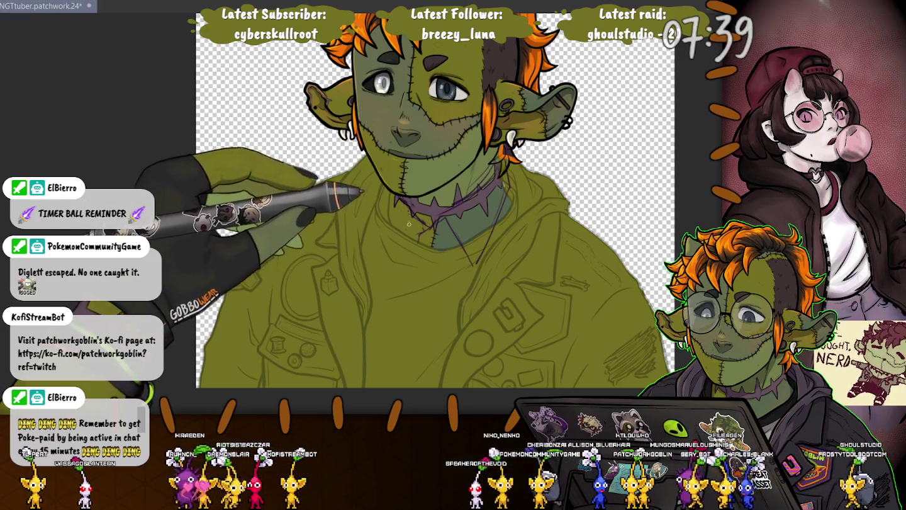
{"action": "left_click_drag", "start_coordinate": [380, 203], "coordinate": [378, 255]}
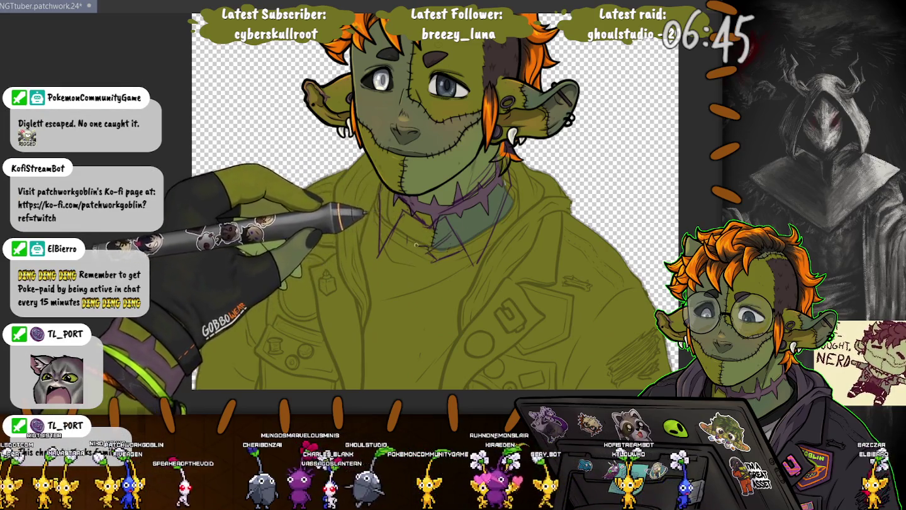
- Draw a purple collar stroke on the jacket just below the neck
{"action": "left_click_drag", "start_coordinate": [418, 252], "coordinate": [419, 290]}
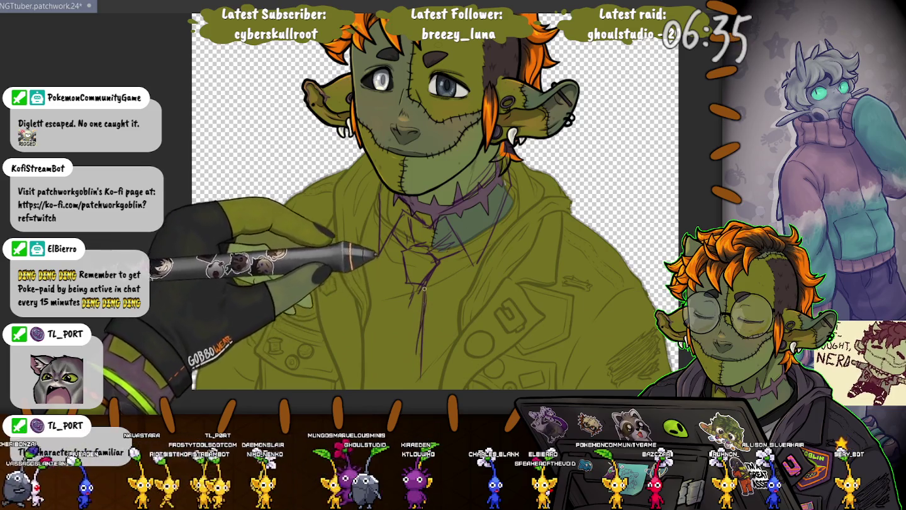
- Sketch purple lines down the jacket front across the chest
{"action": "left_click_drag", "start_coordinate": [423, 284], "coordinate": [412, 377]}
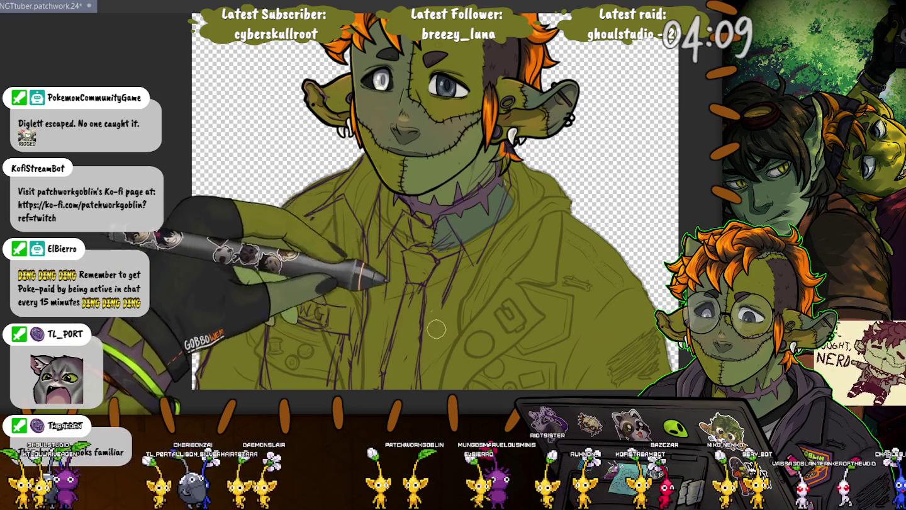
- Letter PWG on the jacket's chest pocket, then switch to the browser's wolf sketch
{"action": "mouse_move", "coordinate": [286, 292]}
{"action": "left_mouse_down"}
{"action": "mouse_move", "coordinate": [292, 314]}
{"action": "mouse_move", "coordinate": [318, 299]}
{"action": "mouse_move", "coordinate": [324, 318]}
{"action": "left_mouse_up"}
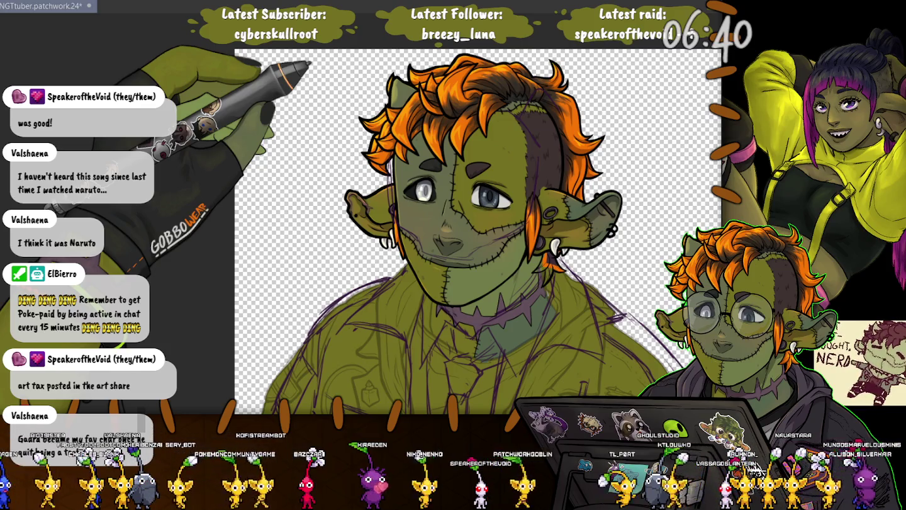
{"action": "key", "text": "alt+Tab"}
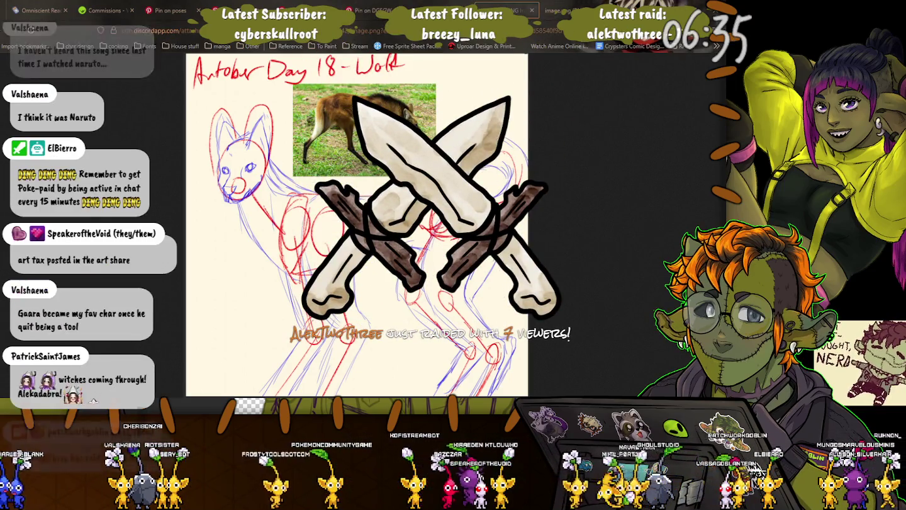
- Close the wolf sketch image page and return to the goblin portrait
{"action": "left_click", "coordinate": [532, 11]}
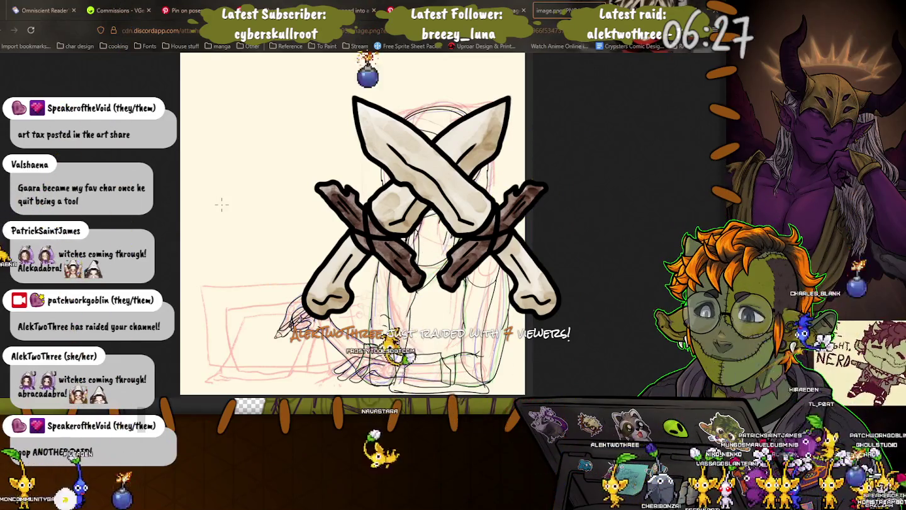
{"action": "key", "text": "alt+Tab"}
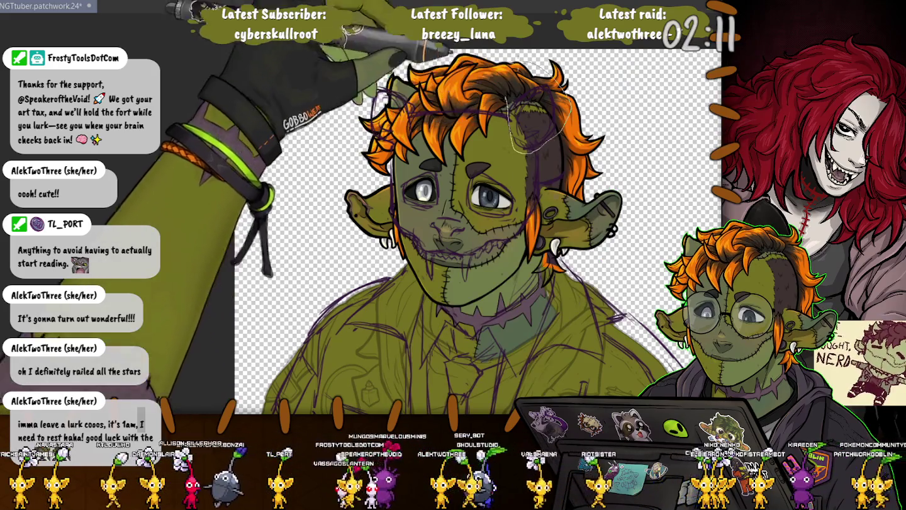
- Free-transform the top hair tuft and the upper-left hair strands to refine the hairline
{"action": "left_click_drag", "start_coordinate": [525, 66], "coordinate": [519, 150]}
{"action": "key", "text": "ctrl+t"}
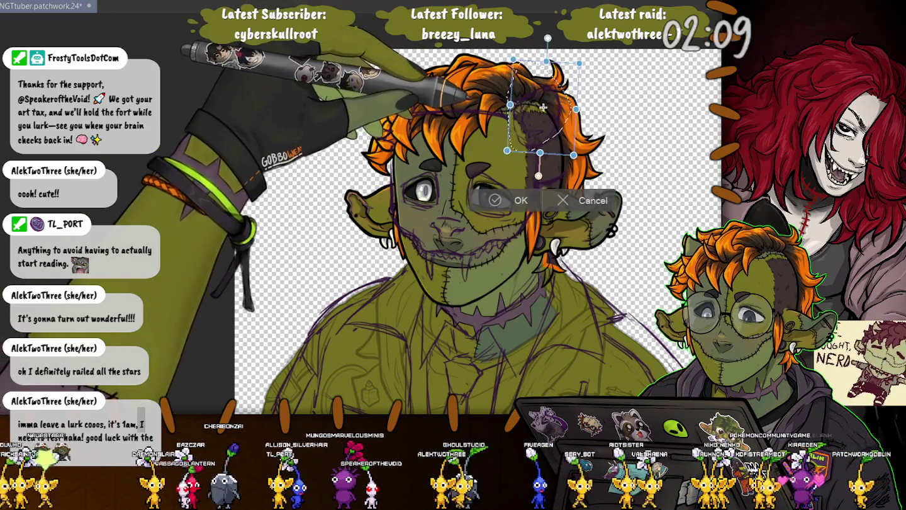
{"action": "key", "text": "Return"}
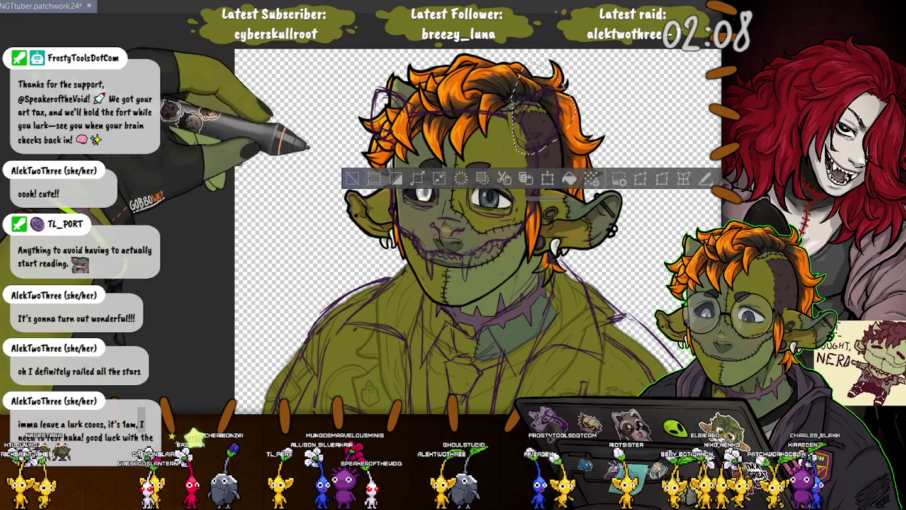
{"action": "key", "text": "ctrl+d"}
{"action": "left_click_drag", "start_coordinate": [390, 78], "coordinate": [371, 148]}
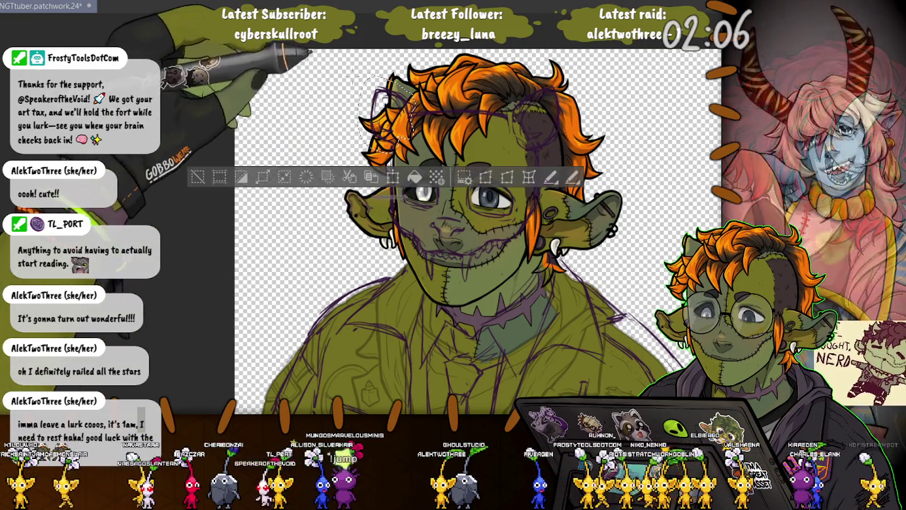
{"action": "key", "text": "ctrl+t"}
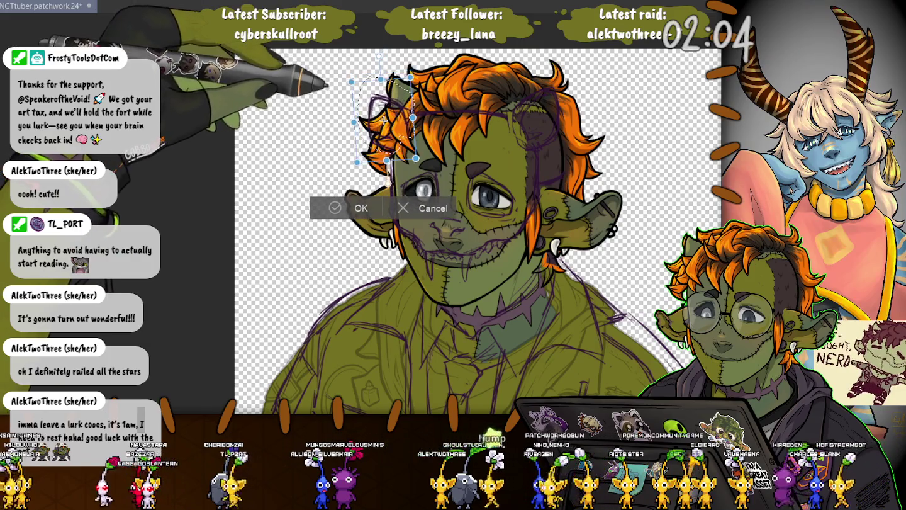
{"action": "key", "text": "Return"}
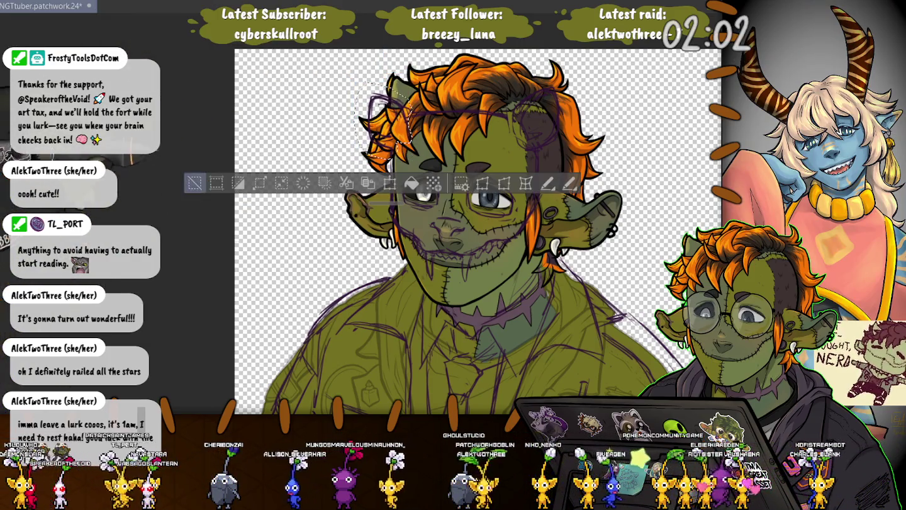
{"action": "key", "text": "ctrl+d"}
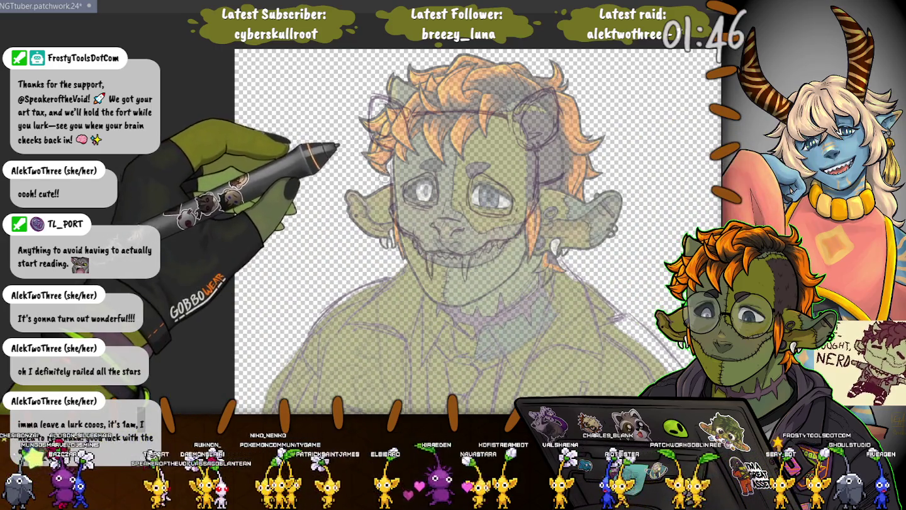
- Ink the mask's left edge and its lower edge curving along the mouth
{"action": "scroll", "coordinate": [403, 168], "scroll_direction": "up", "scroll_amount": 2}
{"action": "scroll", "coordinate": [403, 169], "scroll_direction": "up", "scroll_amount": 2}
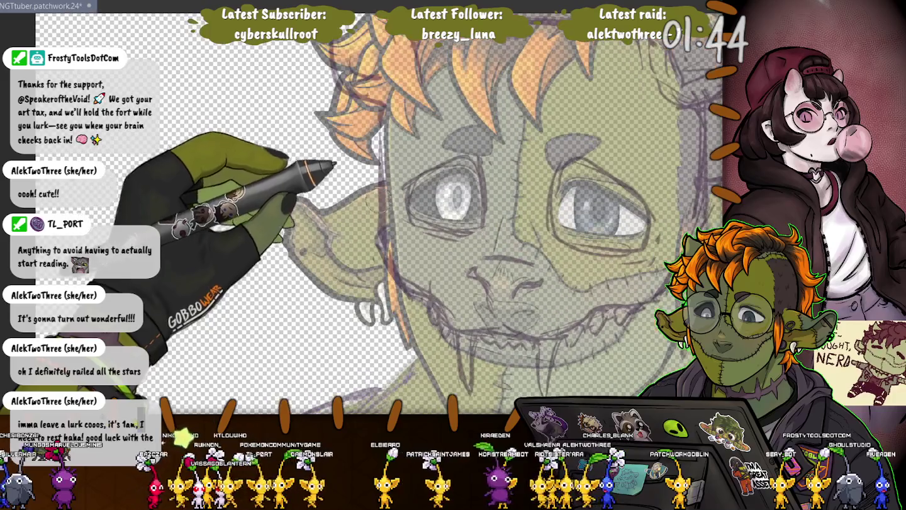
{"action": "scroll", "coordinate": [337, 156], "scroll_direction": "up", "scroll_amount": 2}
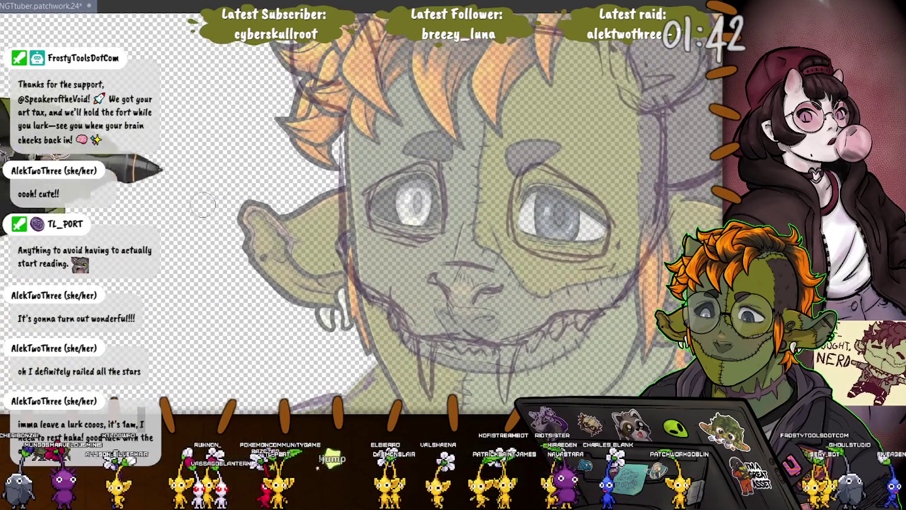
{"action": "key", "text": "ctrl+z"}
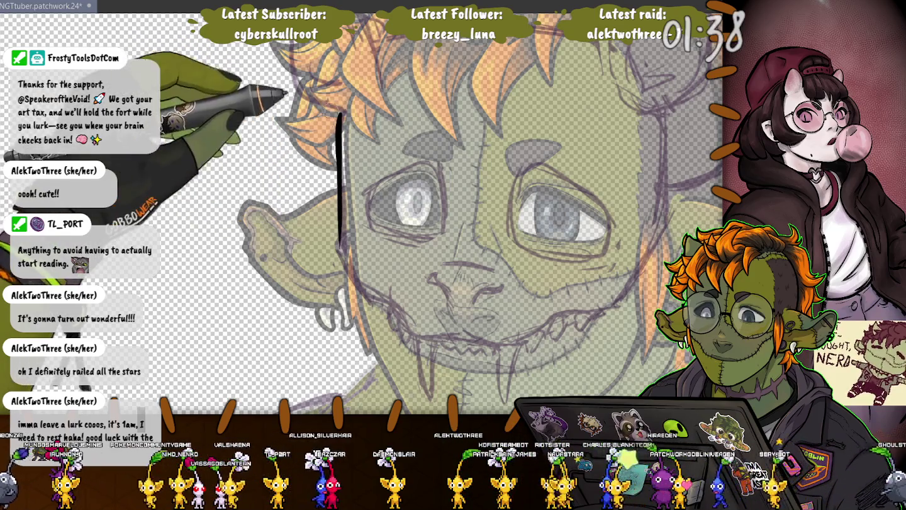
{"action": "left_click_drag", "start_coordinate": [339, 119], "coordinate": [344, 255]}
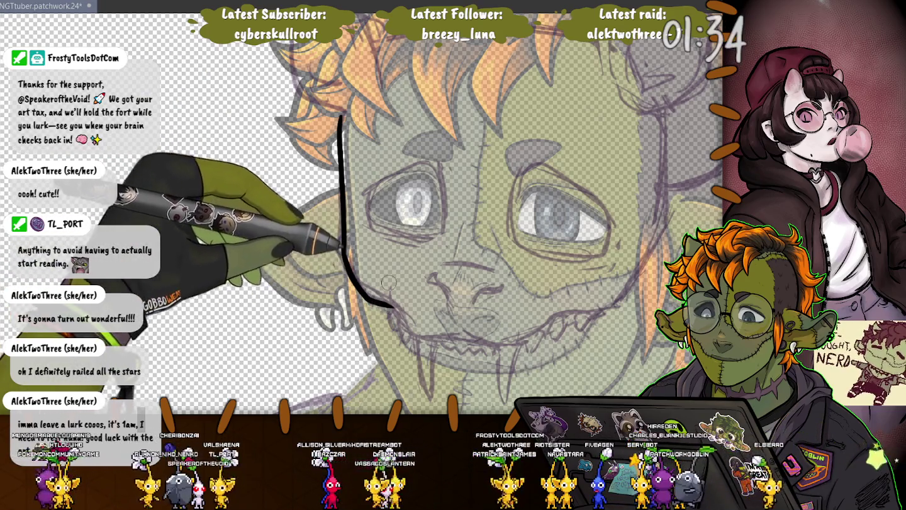
{"action": "mouse_move", "coordinate": [344, 261]}
{"action": "left_mouse_down"}
{"action": "mouse_move", "coordinate": [415, 332]}
{"action": "mouse_move", "coordinate": [456, 338]}
{"action": "mouse_move", "coordinate": [390, 278]}
{"action": "left_mouse_up"}
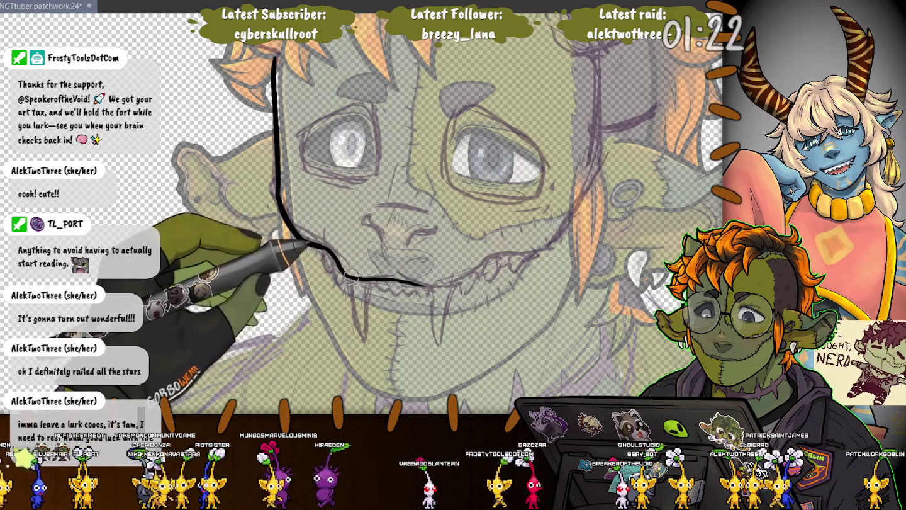
{"action": "left_click_drag", "start_coordinate": [476, 269], "coordinate": [503, 252]}
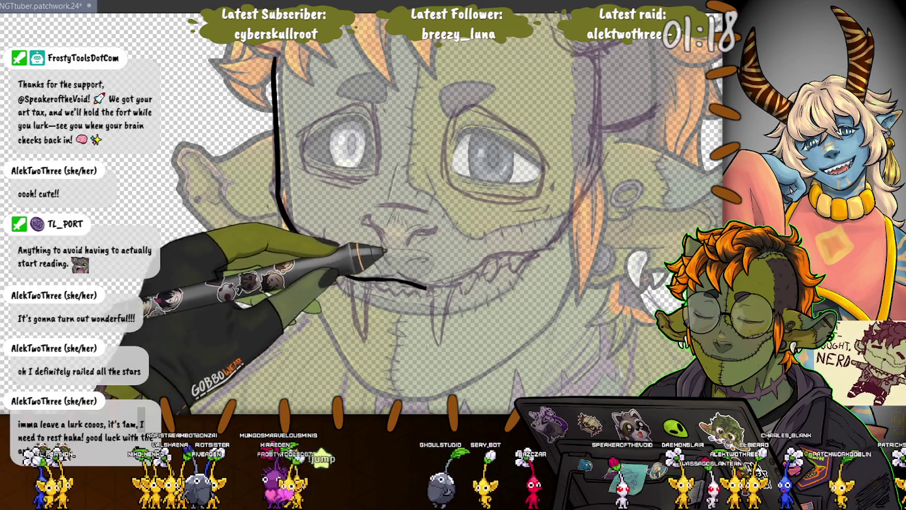
{"action": "left_click_drag", "start_coordinate": [481, 269], "coordinate": [494, 257]}
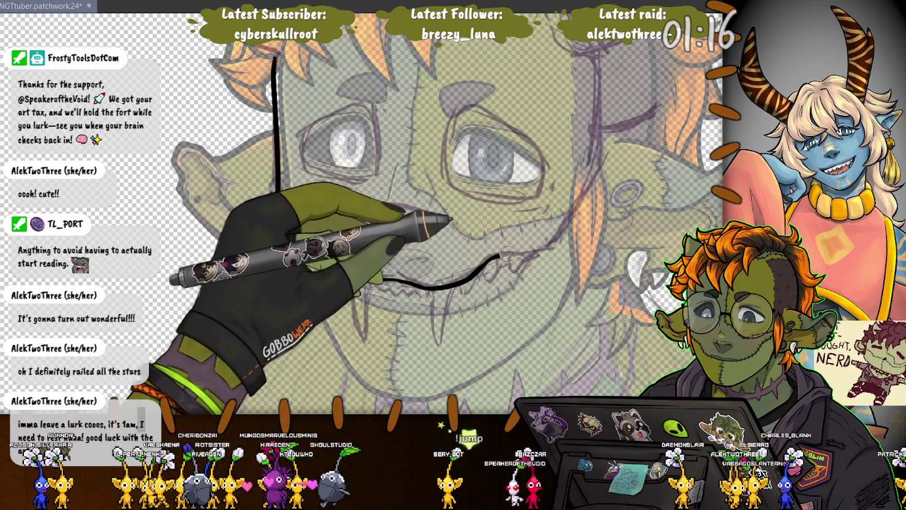
- Ink the mask's jaw line, both sides and the right ear outline
{"action": "left_click_drag", "start_coordinate": [592, 178], "coordinate": [270, 189]}
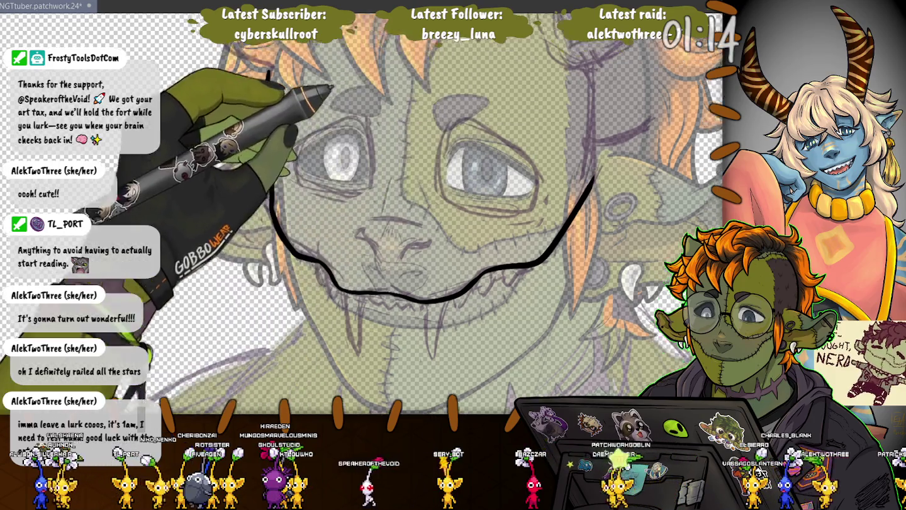
{"action": "left_click_drag", "start_coordinate": [246, 258], "coordinate": [241, 139]}
{"action": "left_click_drag", "start_coordinate": [547, 296], "coordinate": [569, 135]}
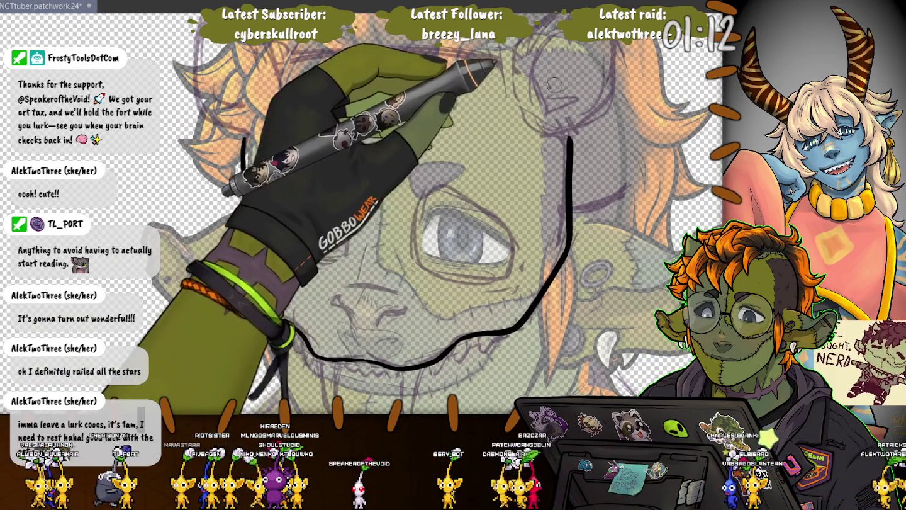
{"action": "scroll", "coordinate": [553, 85], "scroll_direction": "up", "scroll_amount": 3}
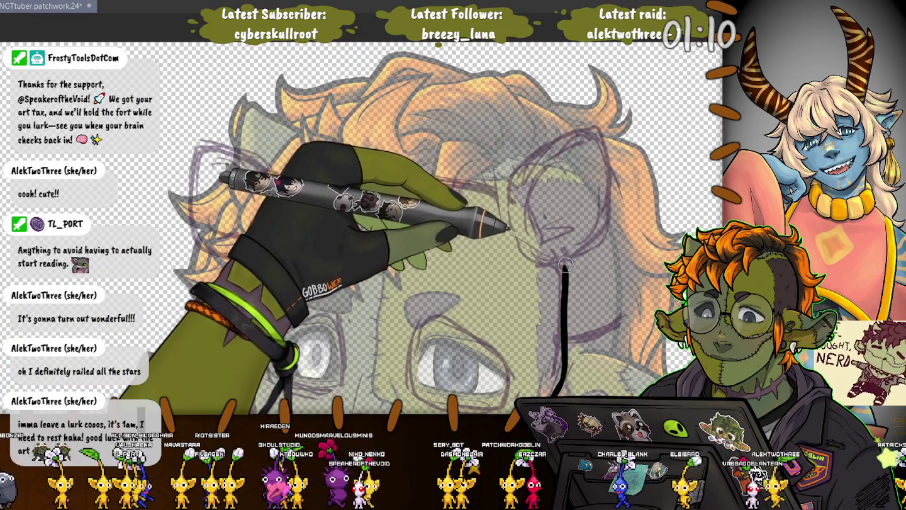
{"action": "mouse_move", "coordinate": [562, 268]}
{"action": "left_mouse_down"}
{"action": "mouse_move", "coordinate": [607, 226]}
{"action": "mouse_move", "coordinate": [569, 138]}
{"action": "mouse_move", "coordinate": [512, 183]}
{"action": "left_mouse_up"}
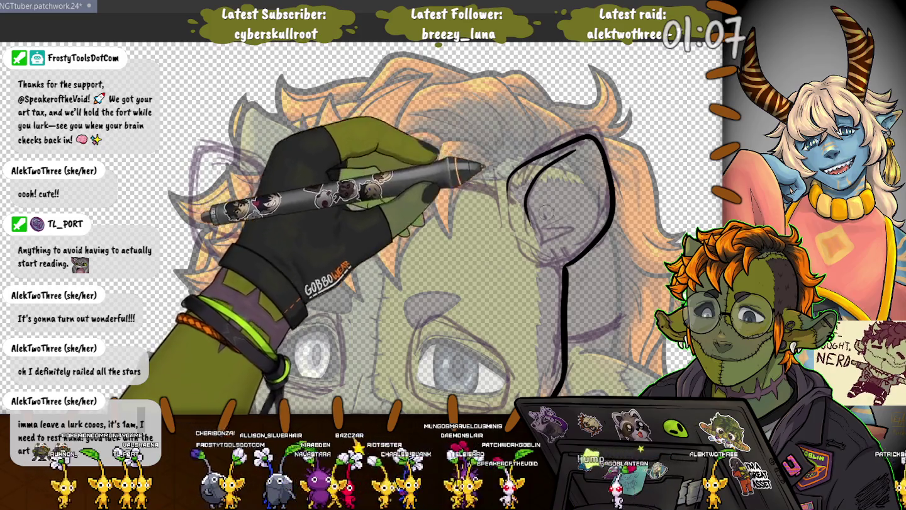
{"action": "left_click_drag", "start_coordinate": [573, 151], "coordinate": [523, 206]}
{"action": "left_click_drag", "start_coordinate": [585, 234], "coordinate": [535, 242]}
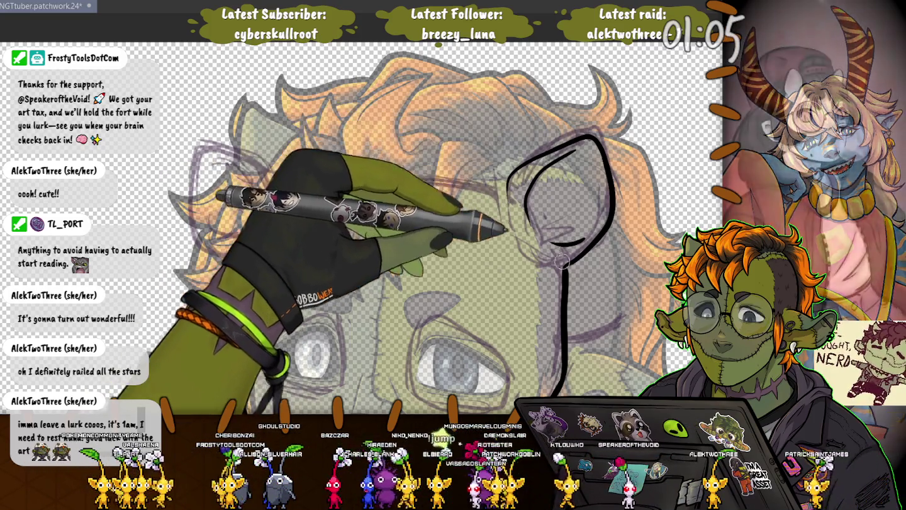
- Ink the mask's left side, top edge across the head and left ear
{"action": "left_click_drag", "start_coordinate": [240, 267], "coordinate": [241, 409]}
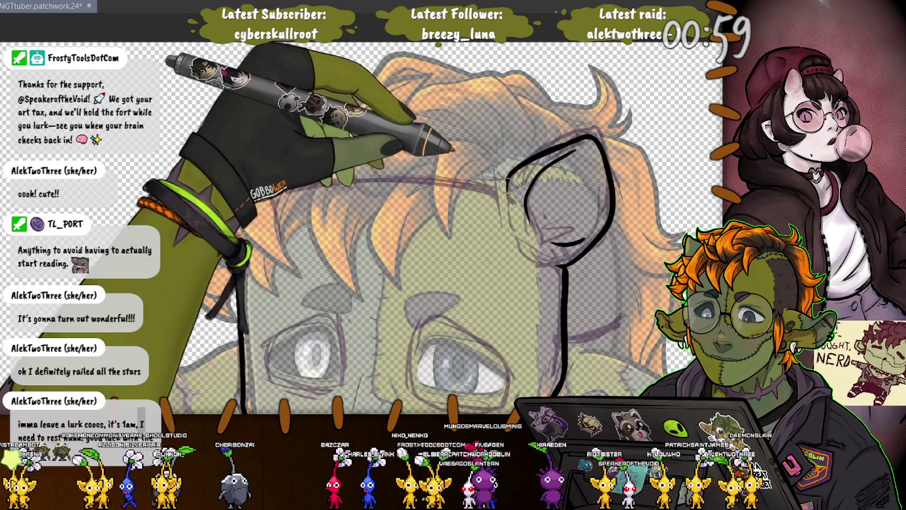
{"action": "left_click_drag", "start_coordinate": [506, 187], "coordinate": [343, 183]}
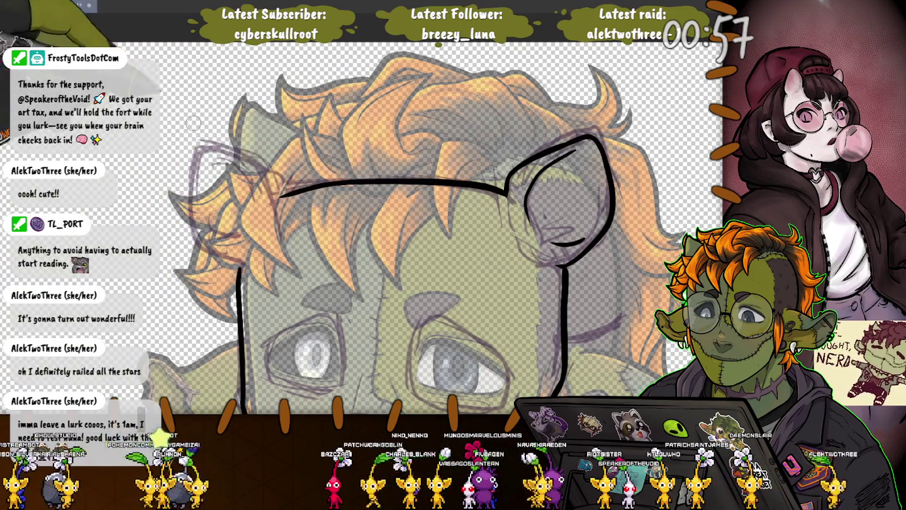
{"action": "key", "text": "ctrl+z"}
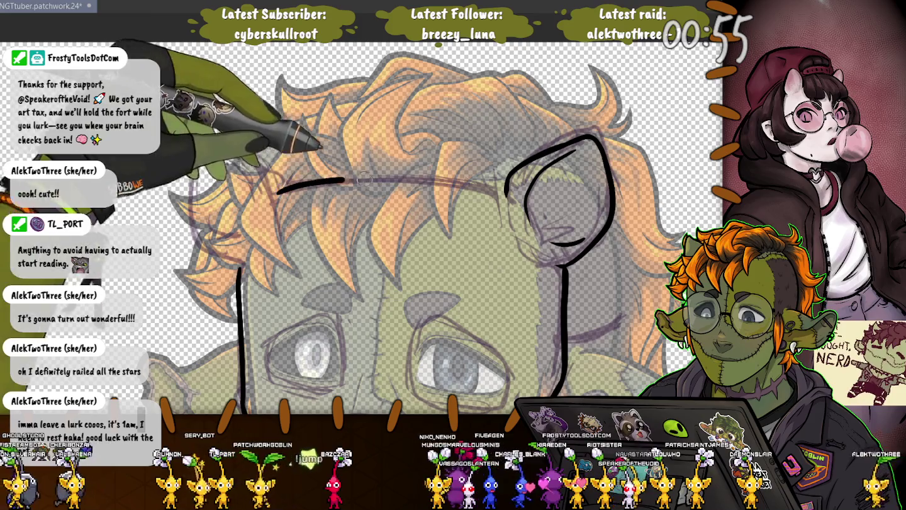
{"action": "mouse_move", "coordinate": [368, 180]}
{"action": "left_mouse_down"}
{"action": "mouse_move", "coordinate": [506, 188]}
{"action": "mouse_move", "coordinate": [277, 192]}
{"action": "mouse_move", "coordinate": [210, 255]}
{"action": "mouse_move", "coordinate": [239, 267]}
{"action": "left_mouse_up"}
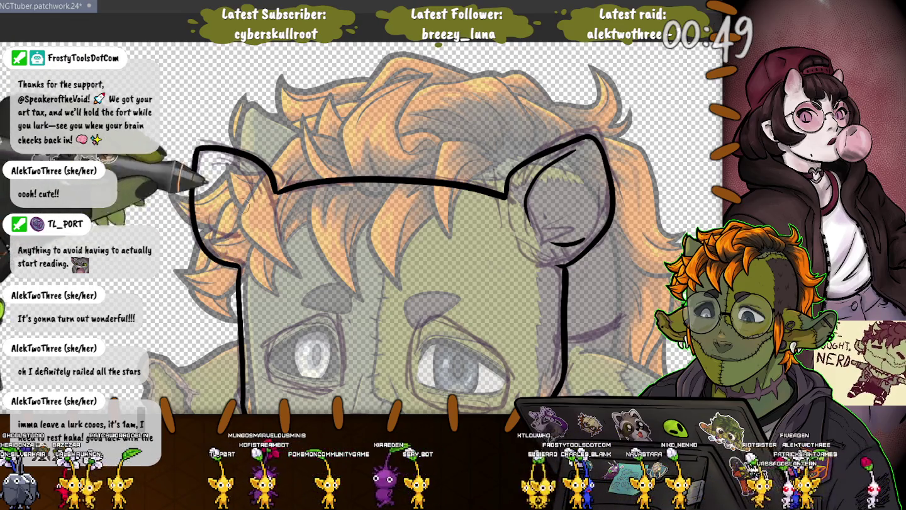
{"action": "left_click_drag", "start_coordinate": [220, 161], "coordinate": [258, 228]}
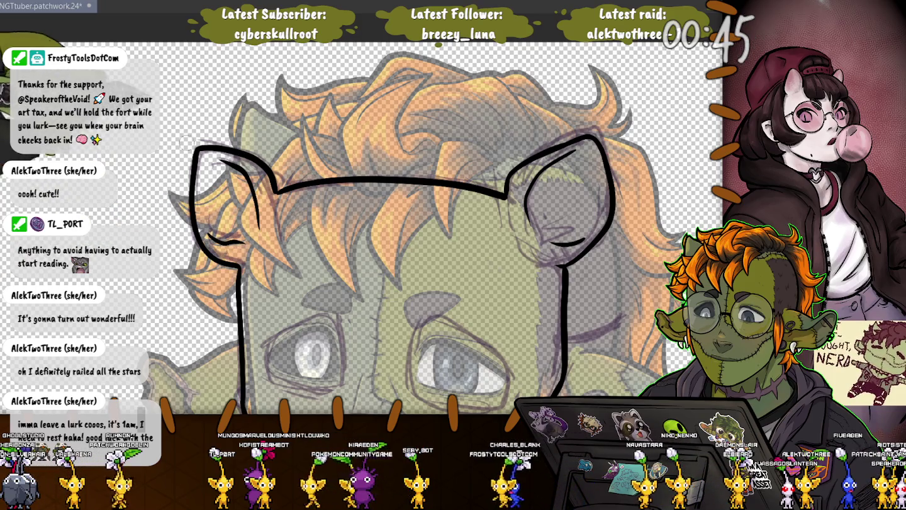
{"action": "scroll", "coordinate": [390, 226], "scroll_direction": "down", "scroll_amount": 3}
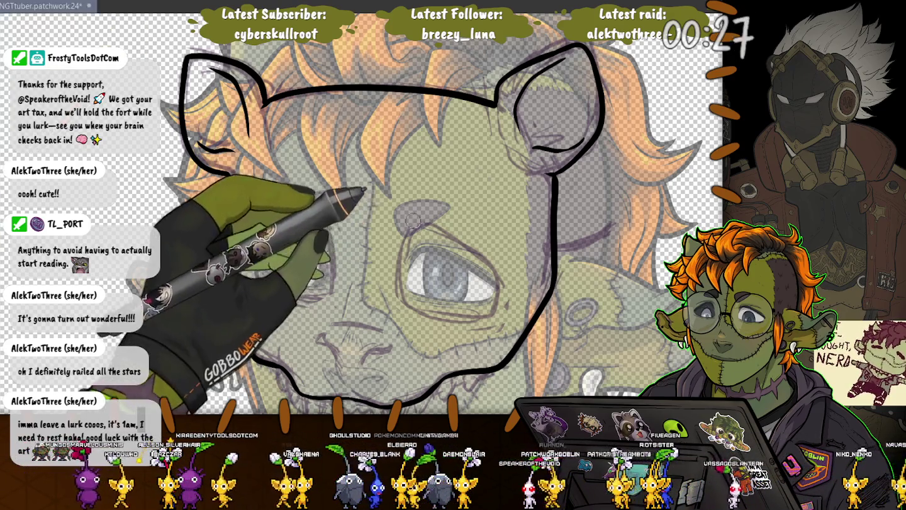
- Ink the right eye hole, undoing the first attempt and redrawing its top arc
{"action": "mouse_move", "coordinate": [420, 227]}
{"action": "left_mouse_down"}
{"action": "mouse_move", "coordinate": [494, 291]}
{"action": "mouse_move", "coordinate": [420, 227]}
{"action": "left_mouse_up"}
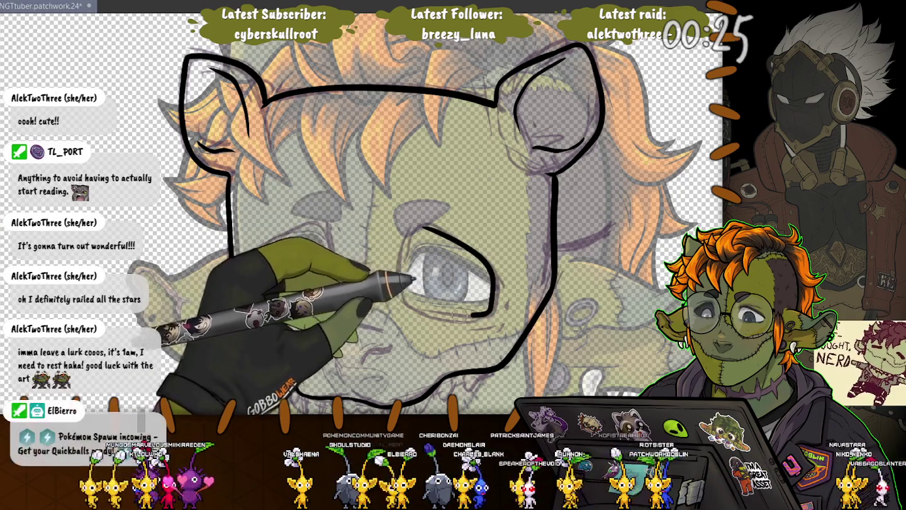
{"action": "key", "text": "ctrl+z"}
{"action": "key", "text": "ctrl+z"}
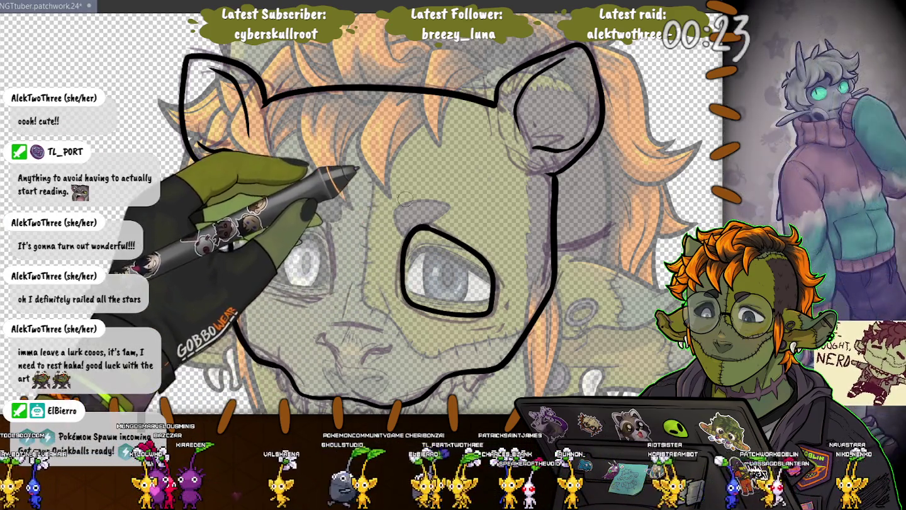
{"action": "mouse_move", "coordinate": [403, 237]}
{"action": "left_mouse_down"}
{"action": "mouse_move", "coordinate": [441, 234]}
{"action": "mouse_move", "coordinate": [399, 252]}
{"action": "left_mouse_up"}
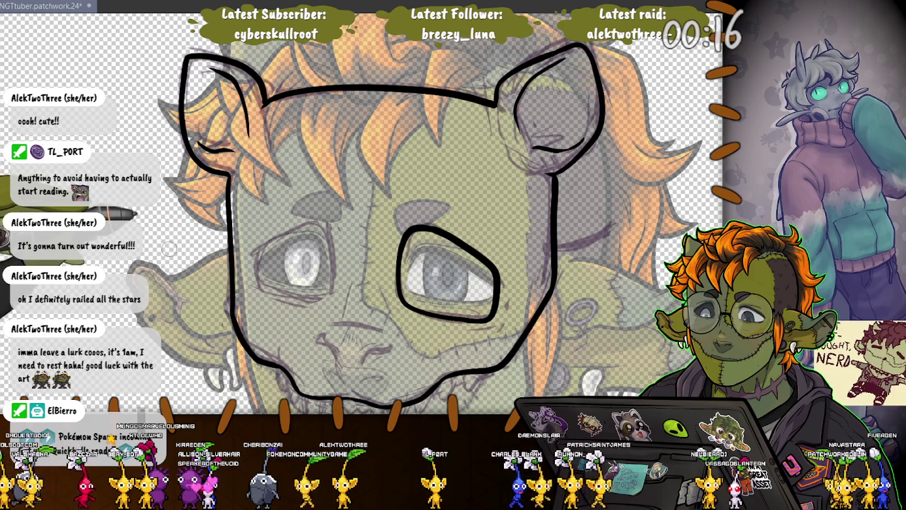
- Ink the closed oval left eye hole and a mouth line below the nose
{"action": "left_click_drag", "start_coordinate": [326, 224], "coordinate": [332, 255]}
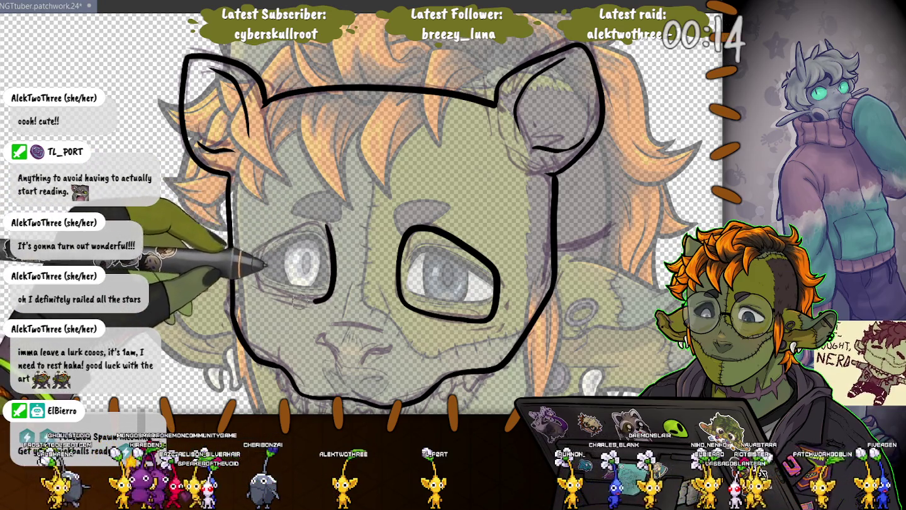
{"action": "left_click_drag", "start_coordinate": [314, 303], "coordinate": [255, 291]}
{"action": "left_click_drag", "start_coordinate": [257, 249], "coordinate": [326, 223]}
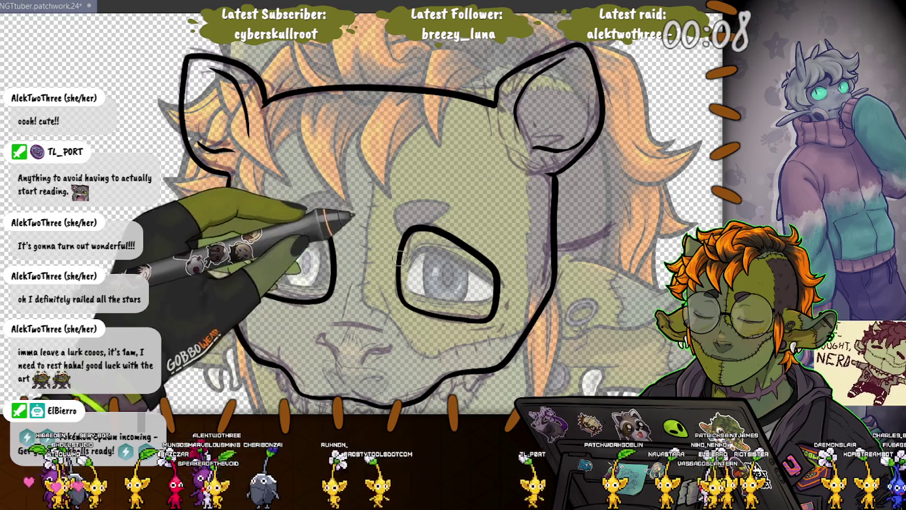
{"action": "left_click_drag", "start_coordinate": [328, 326], "coordinate": [384, 331]}
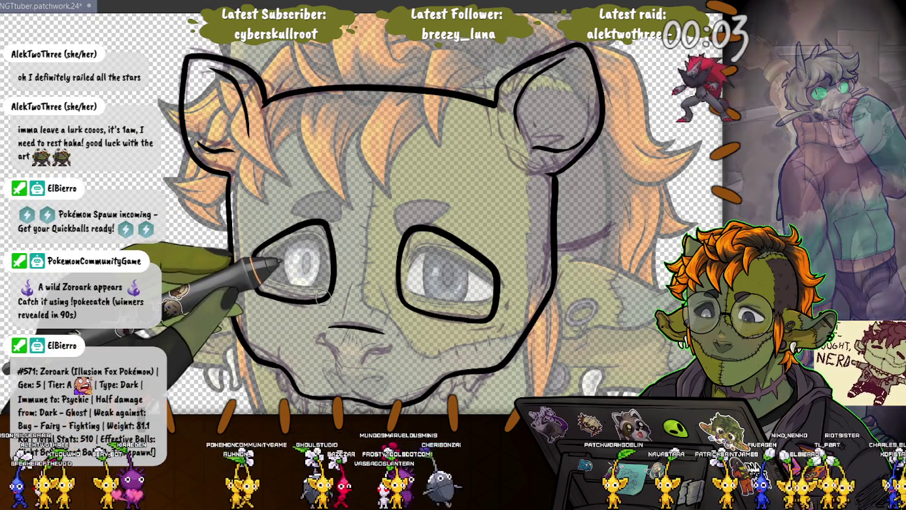
{"action": "left_click_drag", "start_coordinate": [324, 298], "coordinate": [296, 191]}
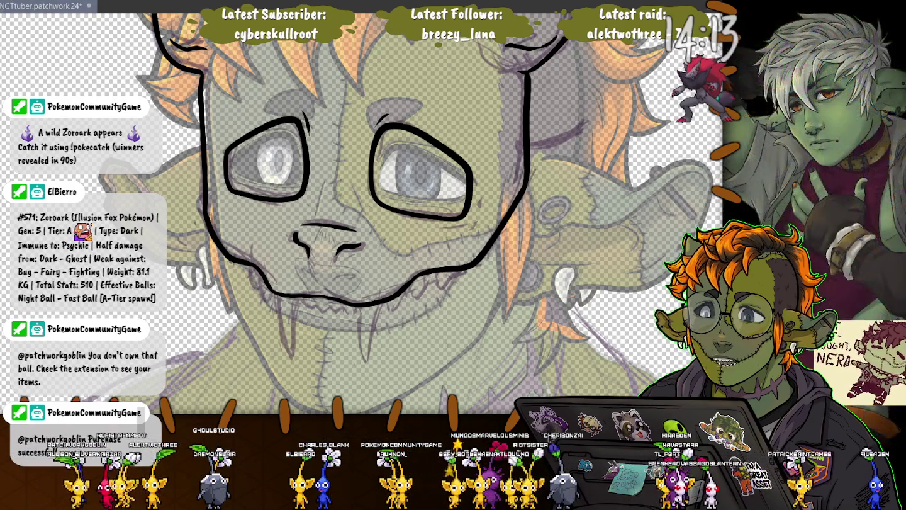
{"action": "key", "text": "alt+Tab"}
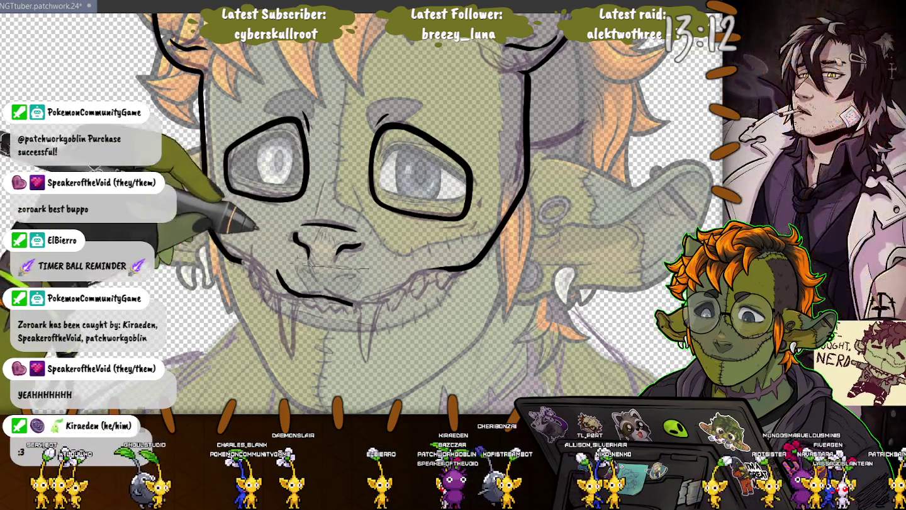
{"action": "left_click_drag", "start_coordinate": [295, 214], "coordinate": [292, 215]}
- Transform the selected nose strokes slightly lower, confirm, and deselect
{"action": "key", "text": "ctrl+t"}
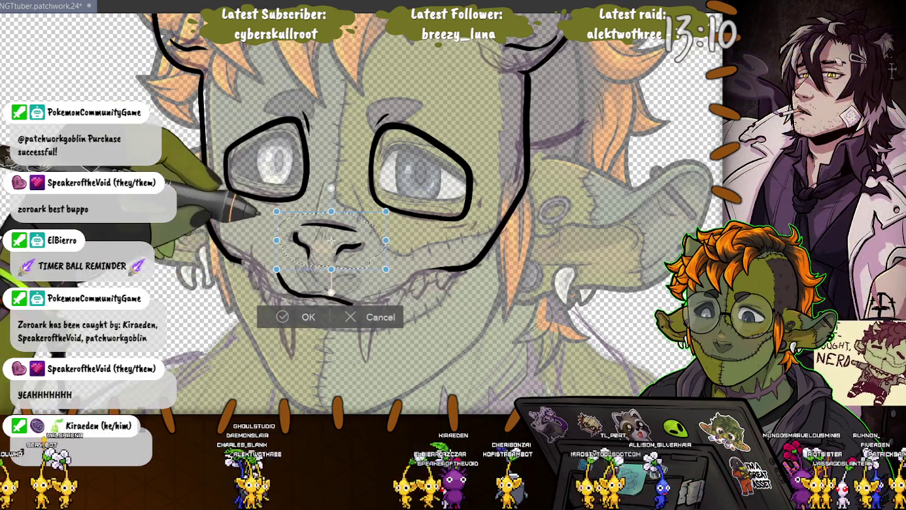
{"action": "left_click_drag", "start_coordinate": [331, 240], "coordinate": [333, 253]}
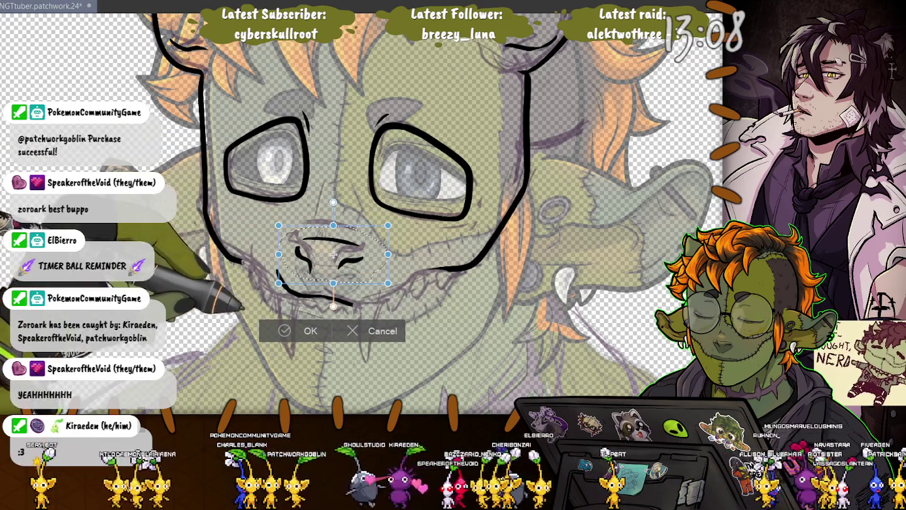
{"action": "key", "text": "Return"}
{"action": "key", "text": "ctrl+d"}
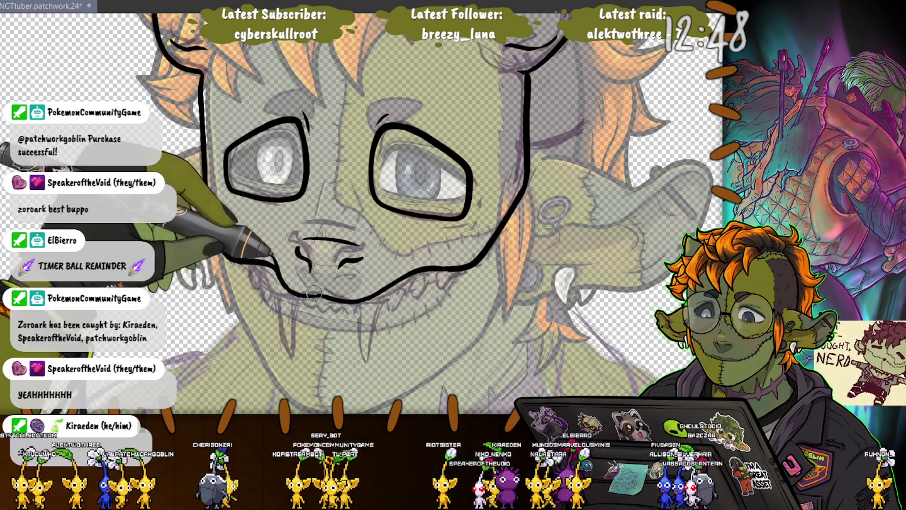
- Ink the nose, left cheek line, zigzag teeth and a V-pointed fang, then undo the fang
{"action": "left_click_drag", "start_coordinate": [295, 246], "coordinate": [310, 271]}
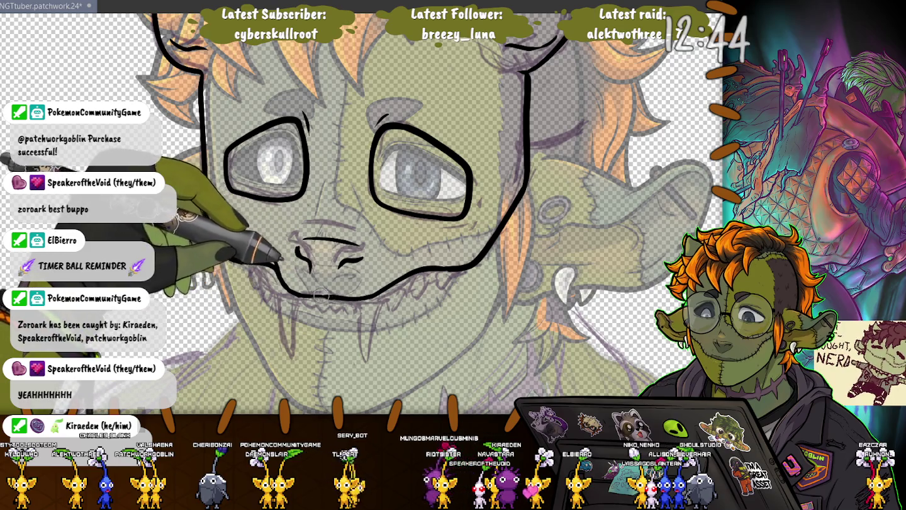
{"action": "left_click_drag", "start_coordinate": [210, 183], "coordinate": [234, 264]}
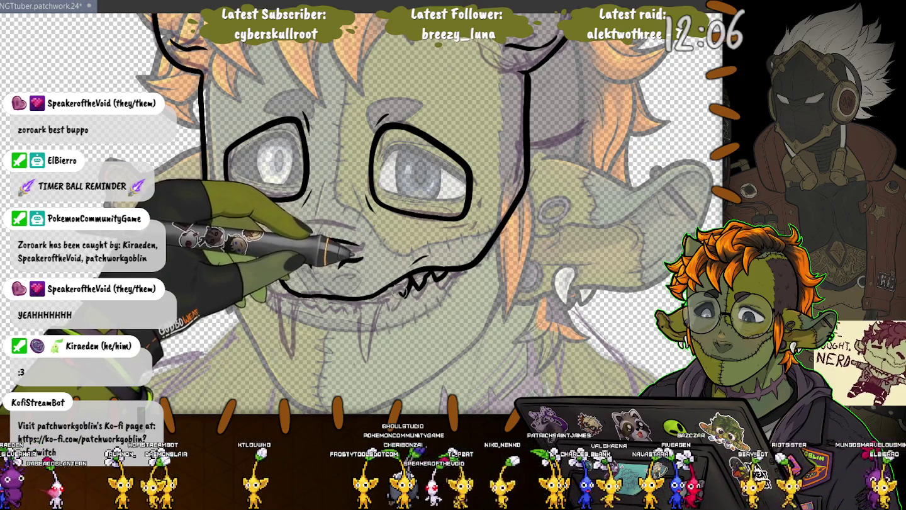
{"action": "mouse_move", "coordinate": [404, 296]}
{"action": "left_mouse_down"}
{"action": "mouse_move", "coordinate": [395, 283]}
{"action": "mouse_move", "coordinate": [379, 291]}
{"action": "left_mouse_up"}
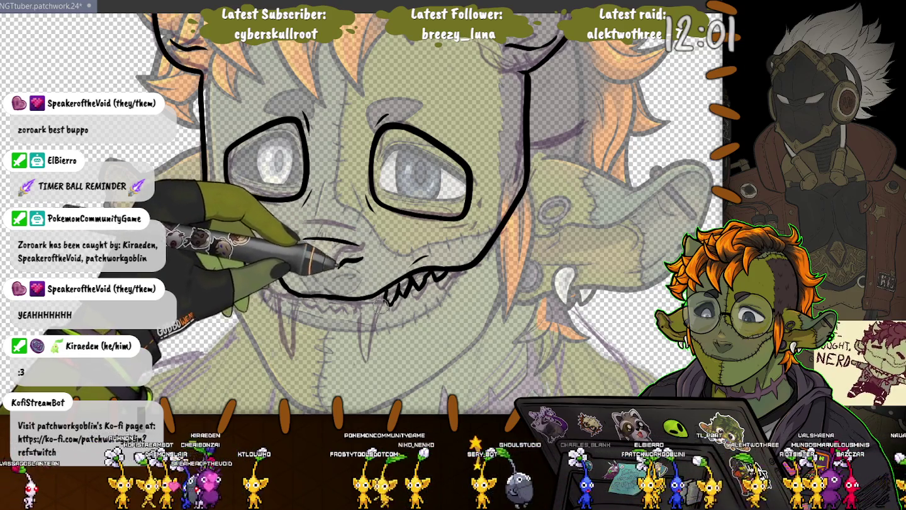
{"action": "left_click_drag", "start_coordinate": [375, 349], "coordinate": [363, 316]}
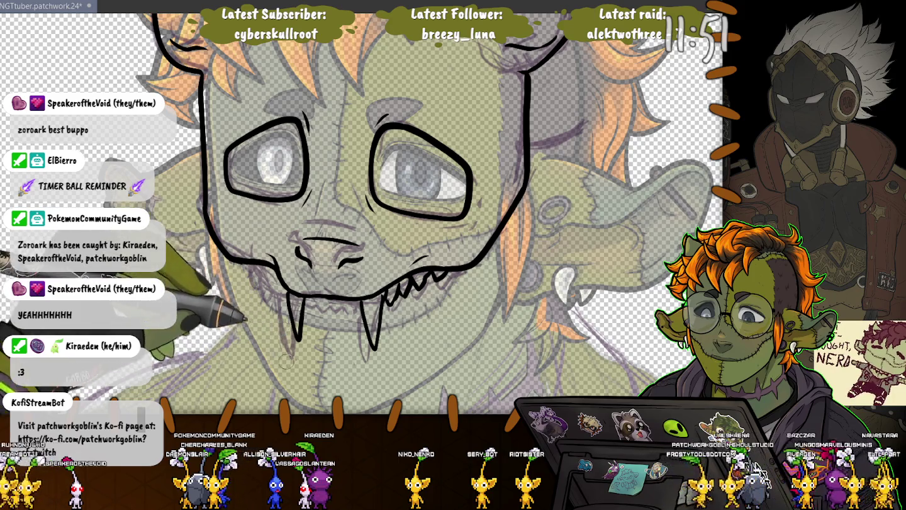
{"action": "key", "text": "ctrl+z"}
{"action": "key", "text": "ctrl+z"}
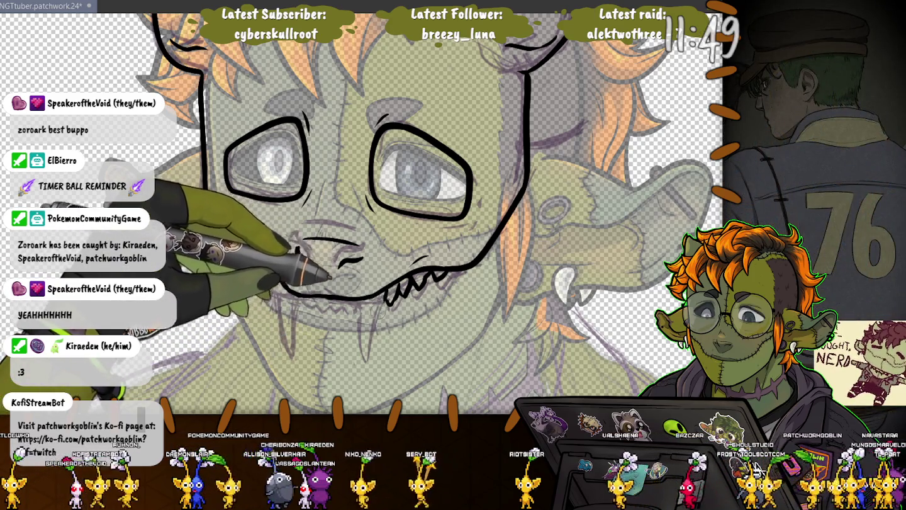
- Restore the fang stroke and hide the coloured goblin and purple sketch layers
{"action": "key", "text": "ctrl+y"}
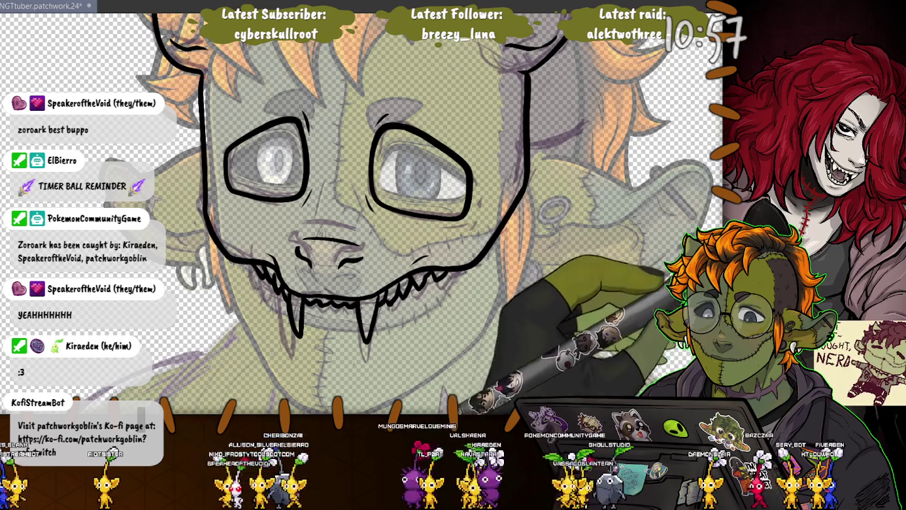
{"action": "key", "text": "ctrl+h"}
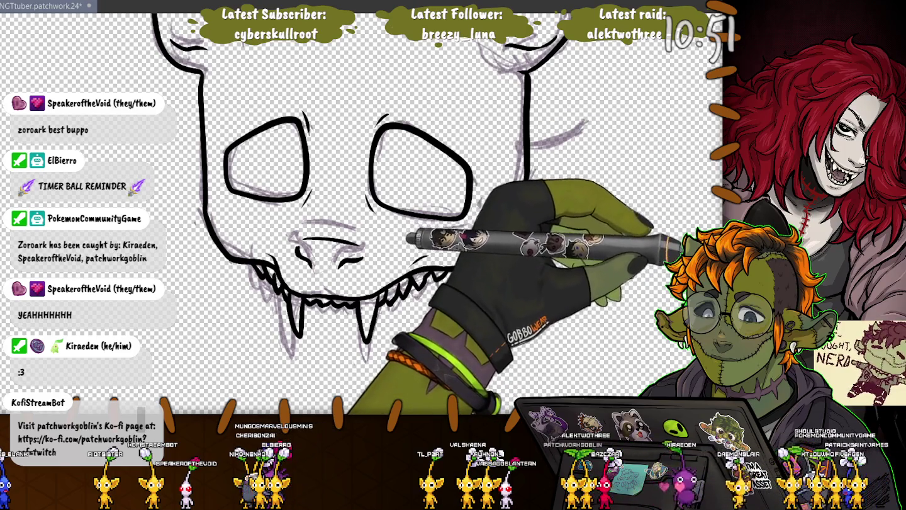
{"action": "key", "text": "ctrl+h"}
{"action": "key", "text": "ctrl+minus"}
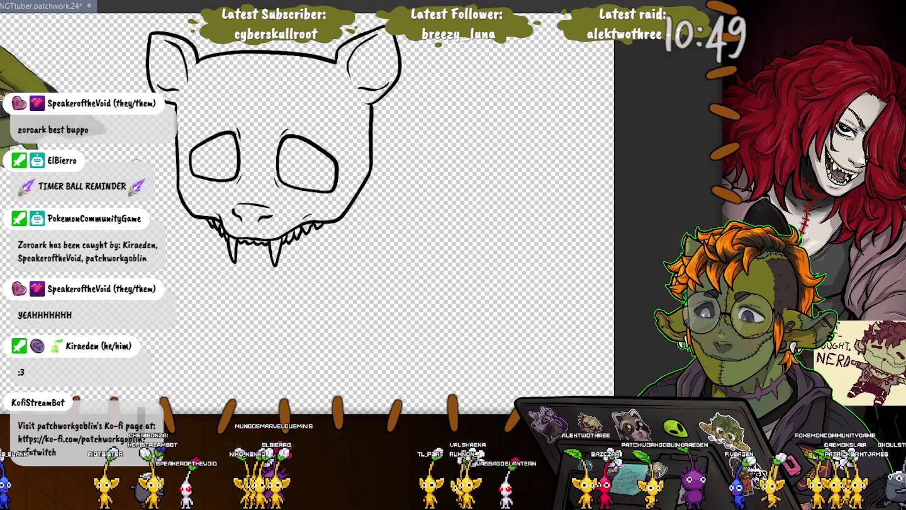
- Select the area inside the skull lineart, fill it with flat beige, and deselect
{"action": "key", "text": "Tab"}
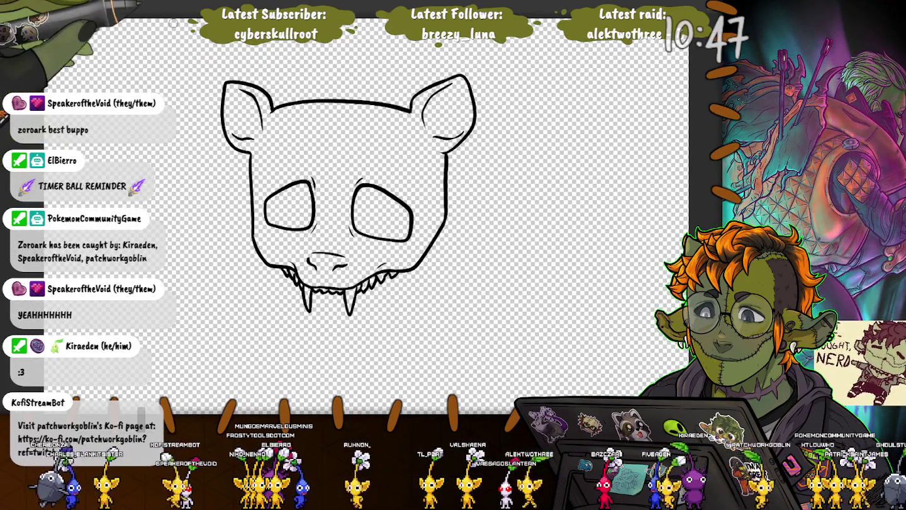
{"action": "key", "text": "ctrl+a"}
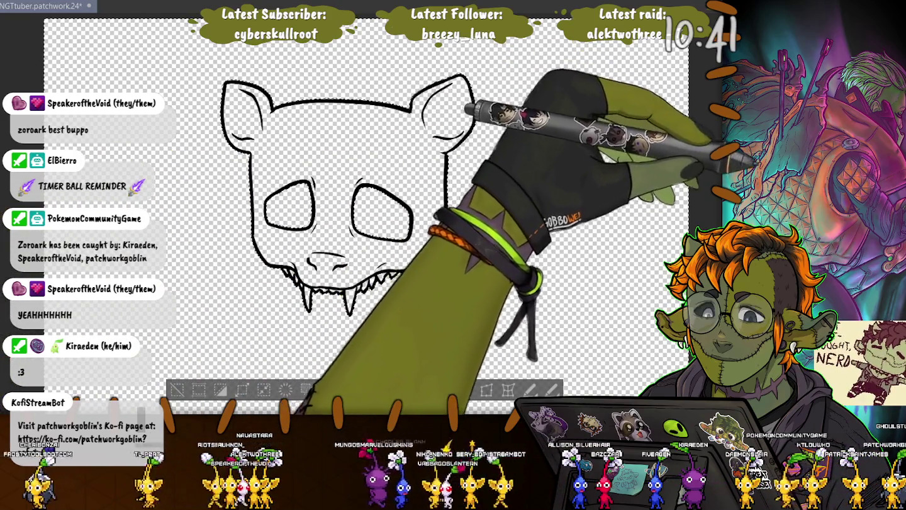
{"action": "left_click_drag", "start_coordinate": [171, 390], "coordinate": [181, 340]}
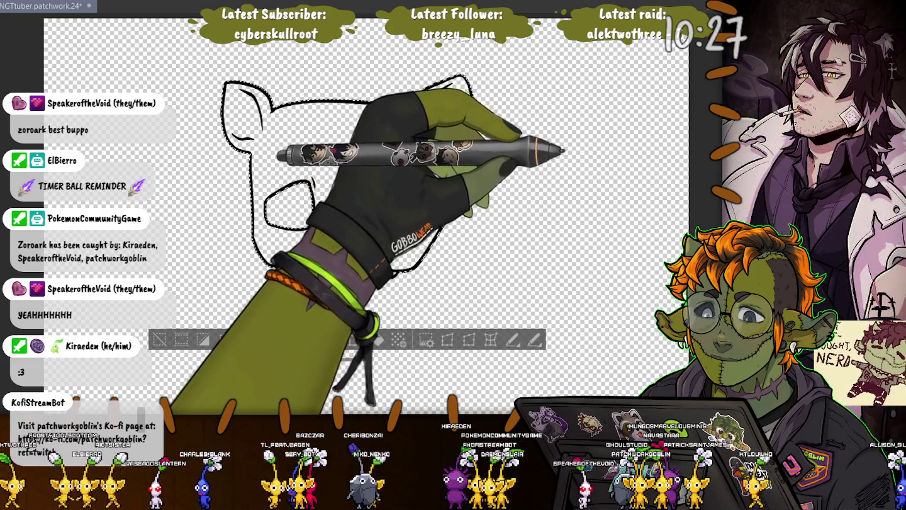
{"action": "key", "text": "alt+BackSpace"}
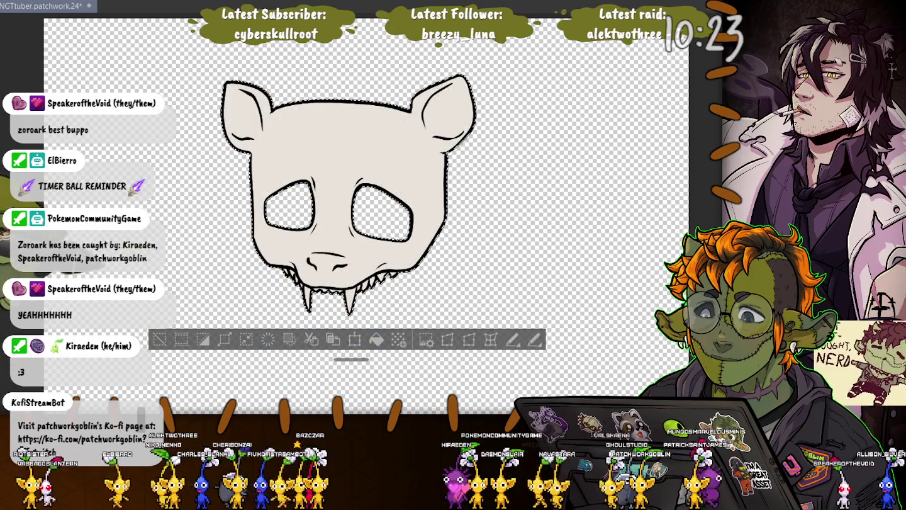
{"action": "key", "text": "ctrl+d"}
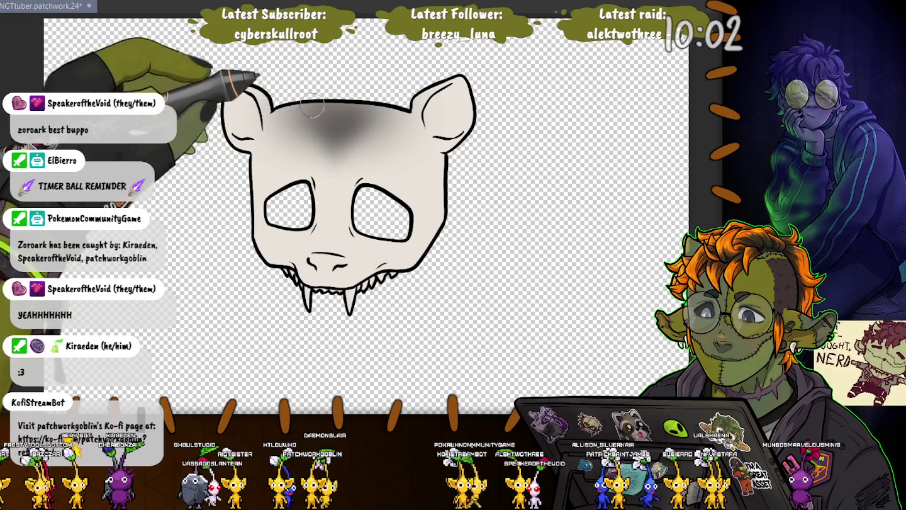
- Airbrush dark grey on the forehead, both ears and eye-hole rims, plus pink inside the right ear
{"action": "mouse_move", "coordinate": [337, 151]}
{"action": "left_mouse_down"}
{"action": "mouse_move", "coordinate": [344, 107]}
{"action": "mouse_move", "coordinate": [338, 129]}
{"action": "left_mouse_up"}
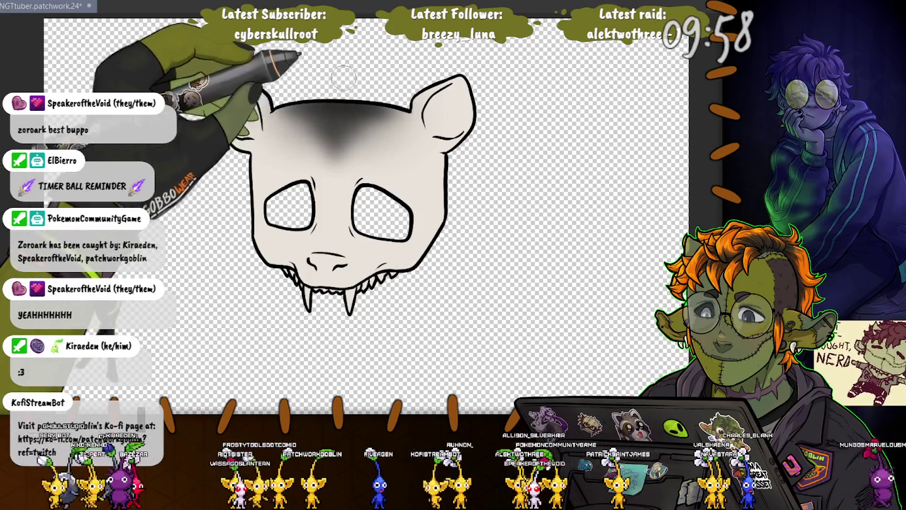
{"action": "mouse_move", "coordinate": [438, 105]}
{"action": "left_mouse_down"}
{"action": "mouse_move", "coordinate": [450, 118]}
{"action": "mouse_move", "coordinate": [416, 100]}
{"action": "left_mouse_up"}
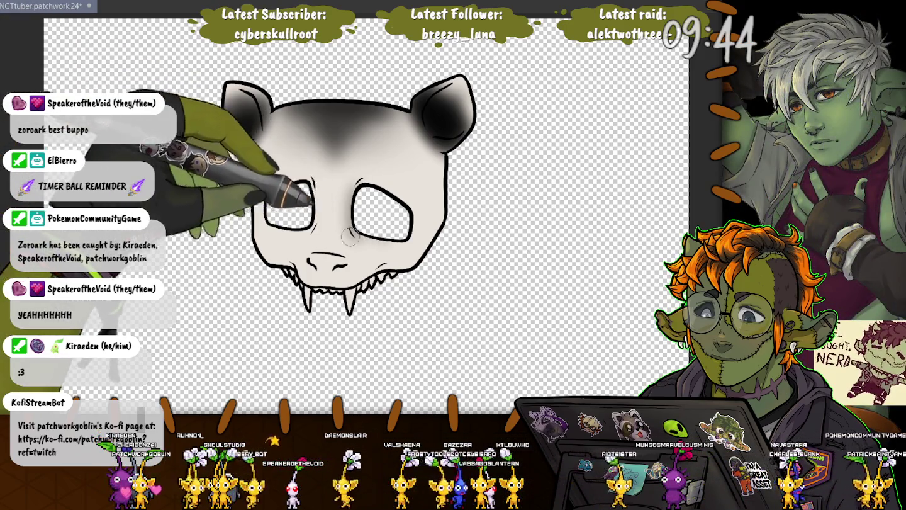
{"action": "left_click_drag", "start_coordinate": [354, 207], "coordinate": [362, 179]}
{"action": "left_click_drag", "start_coordinate": [236, 104], "coordinate": [255, 129]}
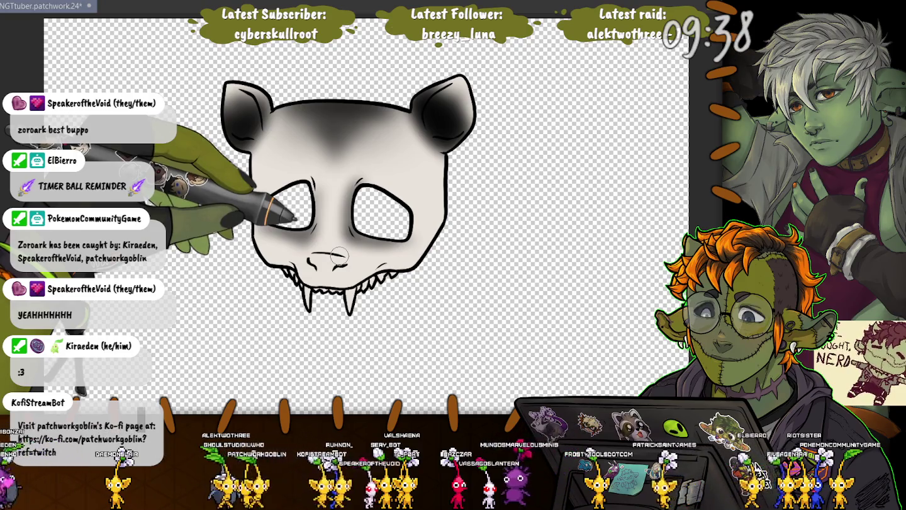
{"action": "left_click_drag", "start_coordinate": [338, 254], "coordinate": [301, 253]}
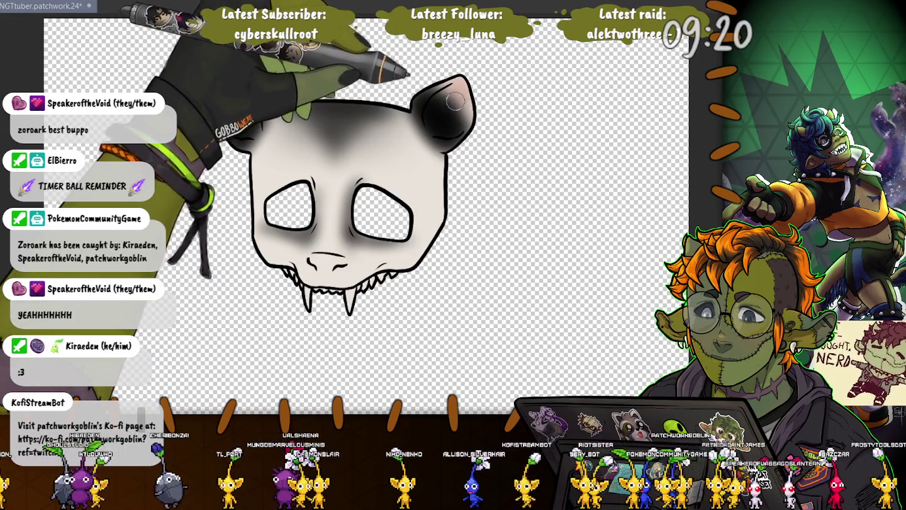
{"action": "left_click_drag", "start_coordinate": [455, 101], "coordinate": [427, 91]}
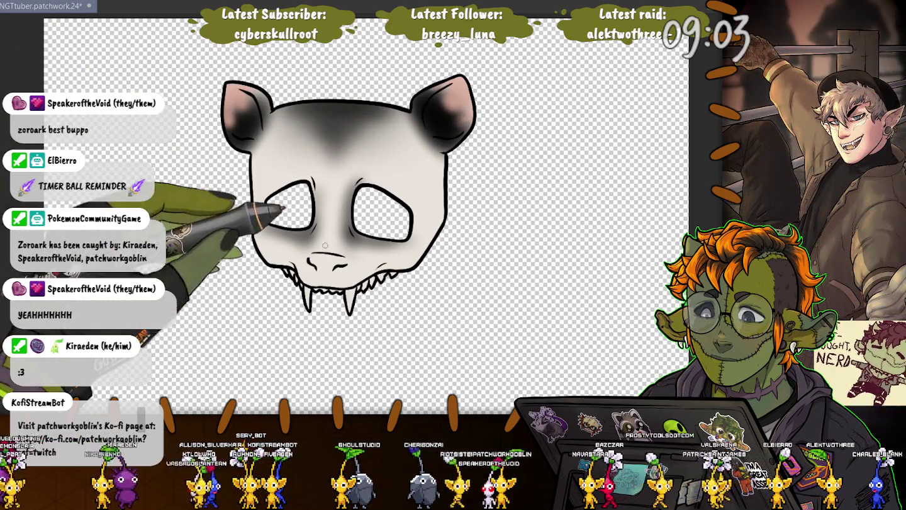
- Blush the nose pink, deepen the forehead shading, then undo to reveal the character sketch
{"action": "left_click_drag", "start_coordinate": [316, 258], "coordinate": [329, 261]}
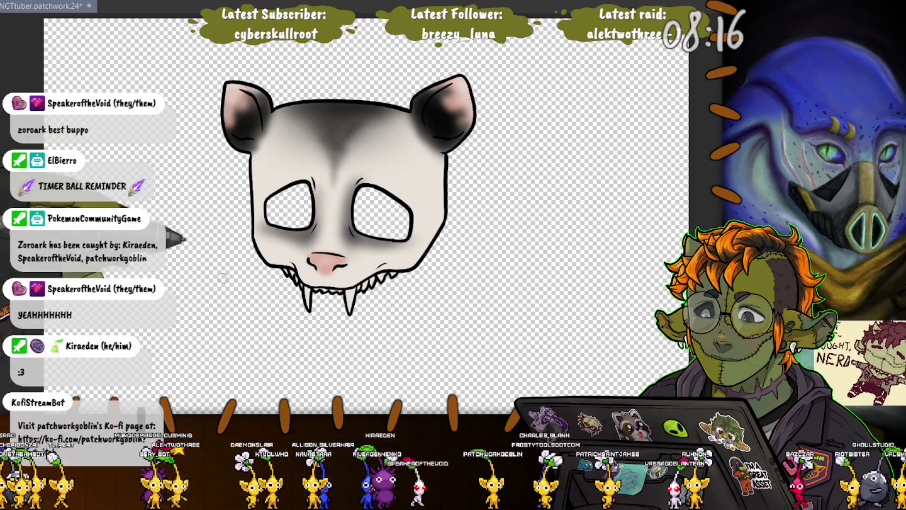
{"action": "left_click_drag", "start_coordinate": [302, 115], "coordinate": [383, 122]}
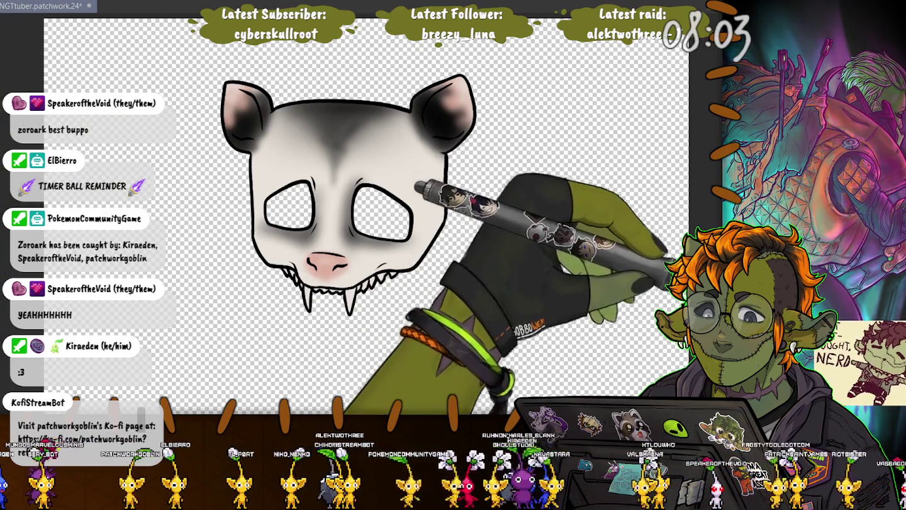
{"action": "key", "text": "ctrl+z"}
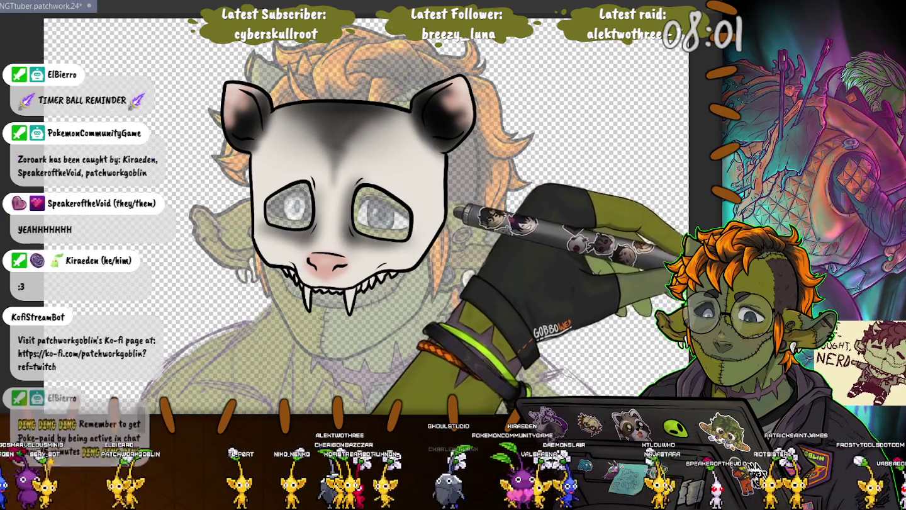
- Undo once more to reveal the fully coloured goblin behind the mask
{"action": "key", "text": "ctrl+z"}
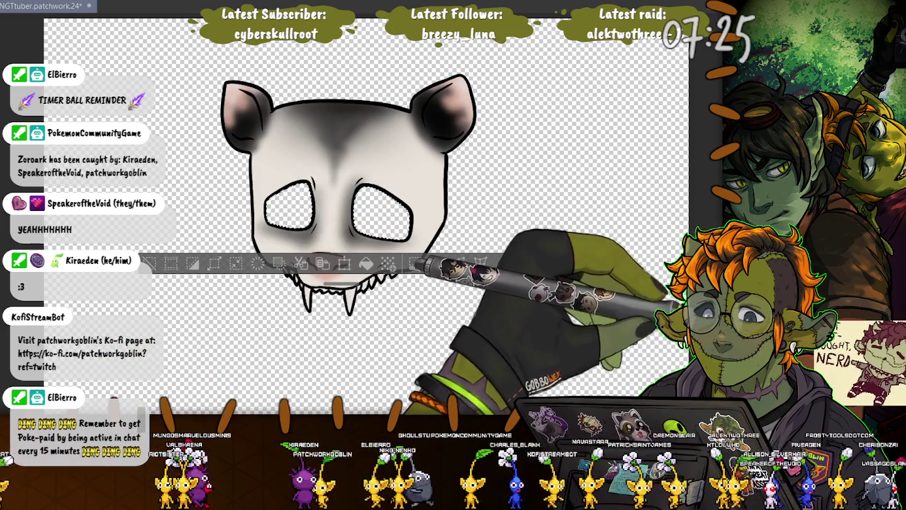
- Fill both eye holes with black, deselect, then select and clear the whole mask area
{"action": "key", "text": "alt+BackSpace"}
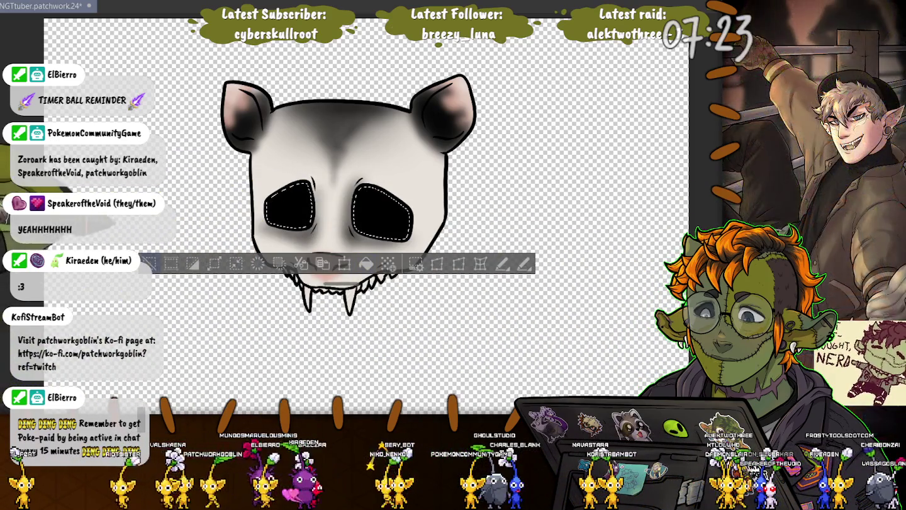
{"action": "key", "text": "ctrl+d"}
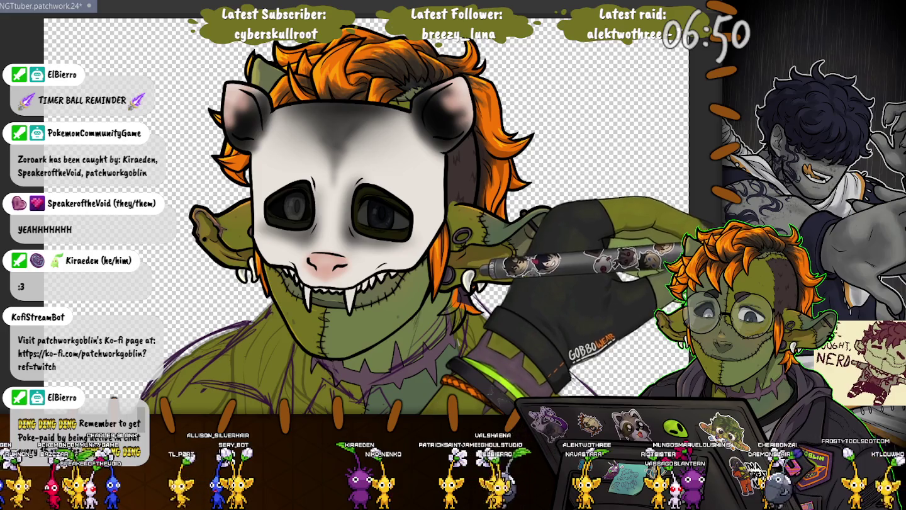
{"action": "left_click", "coordinate": [352, 139]}
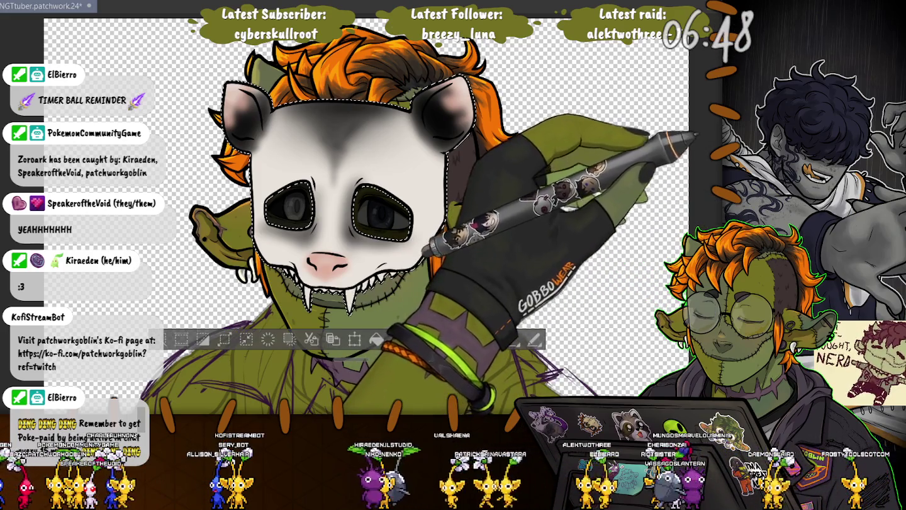
{"action": "key", "text": "ctrl+shift+a"}
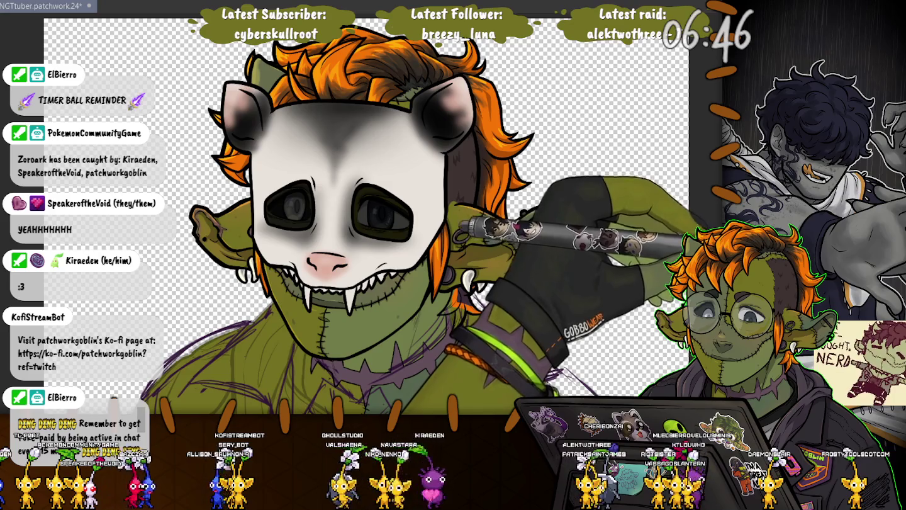
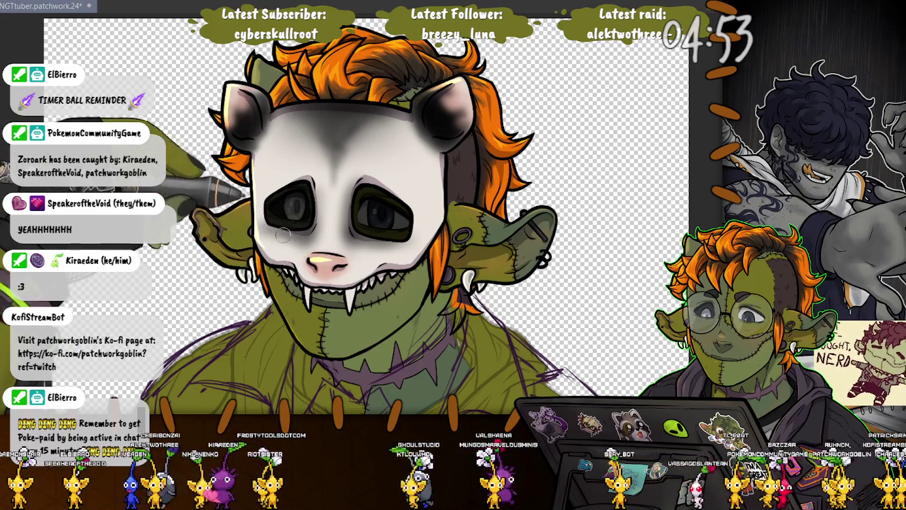
{"action": "left_click_drag", "start_coordinate": [314, 259], "coordinate": [322, 259]}
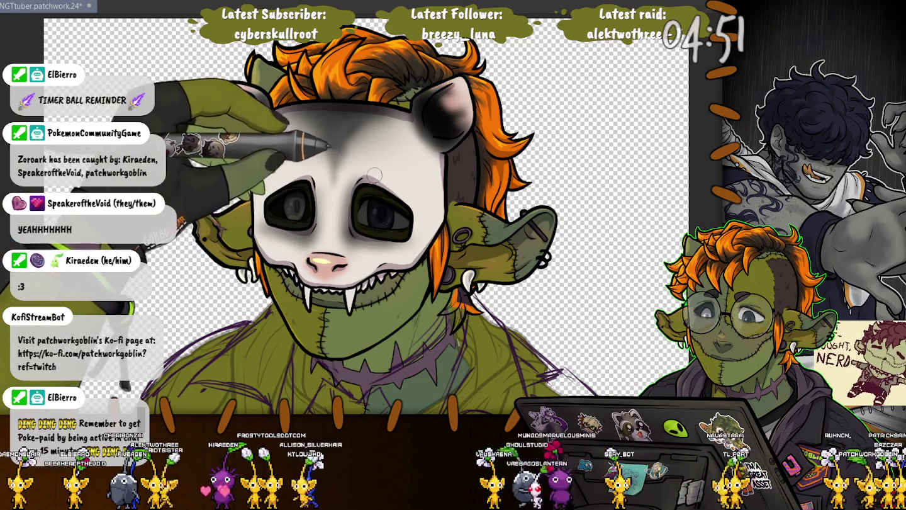
{"action": "key", "text": "ctrl+z"}
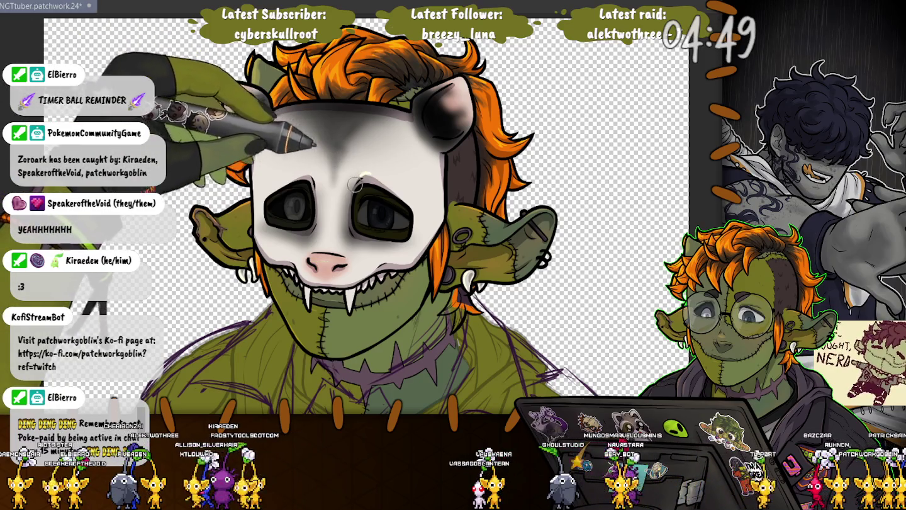